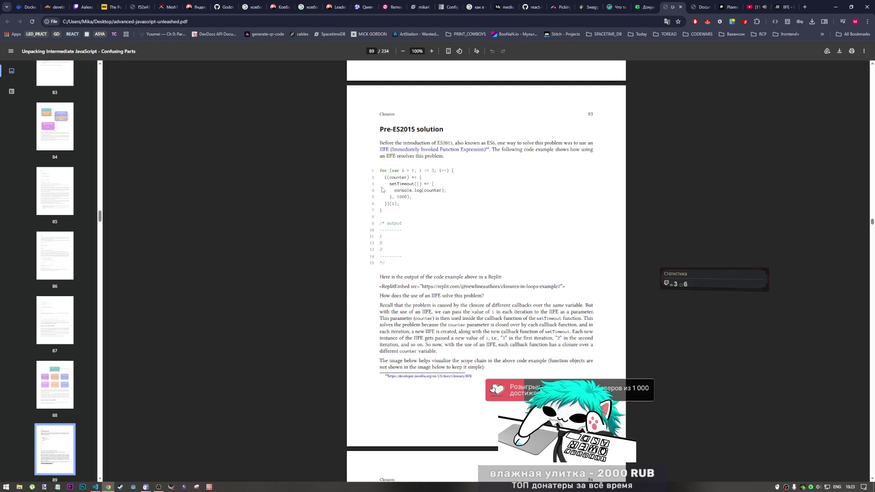
Step: Highlight the book's IIFE for-loop code example in the PDF
{"action": "left_click_drag", "start_coordinate": [379, 170], "coordinate": [389, 209]}
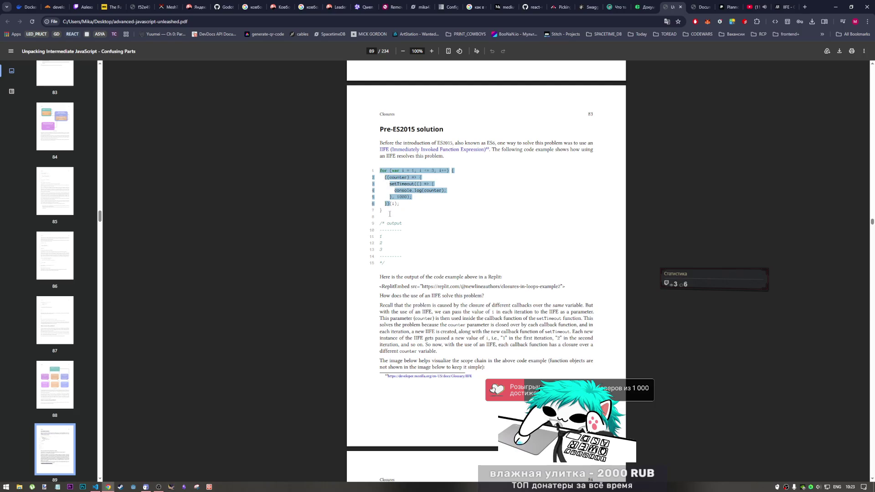
Step: Inspect the IIFE argument and the console.log call inside the callback in samples.js
{"action": "left_click", "coordinate": [95, 486]}
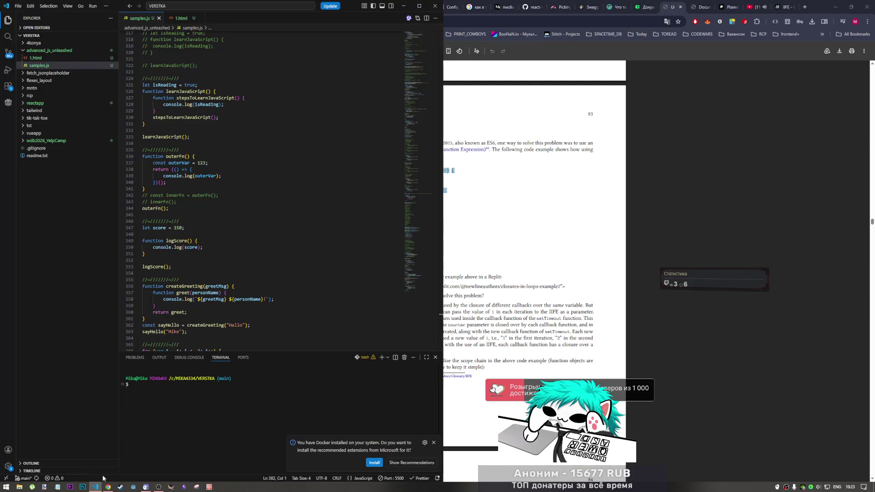
{"action": "scroll", "coordinate": [209, 314], "scroll_direction": "down", "scroll_amount": 3}
{"action": "scroll", "coordinate": [209, 313], "scroll_direction": "down", "scroll_amount": 3}
{"action": "scroll", "coordinate": [209, 313], "scroll_direction": "down", "scroll_amount": 3}
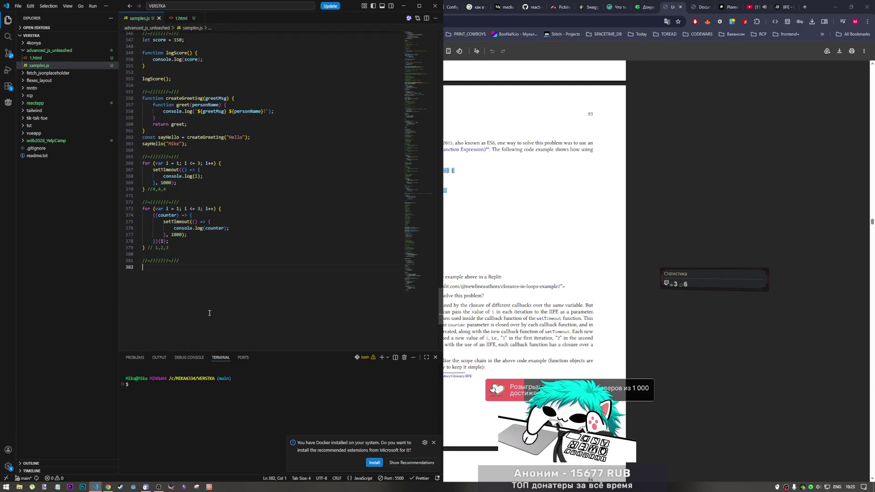
{"action": "left_click_drag", "start_coordinate": [162, 241], "coordinate": [164, 242]}
{"action": "left_click", "coordinate": [162, 242]}
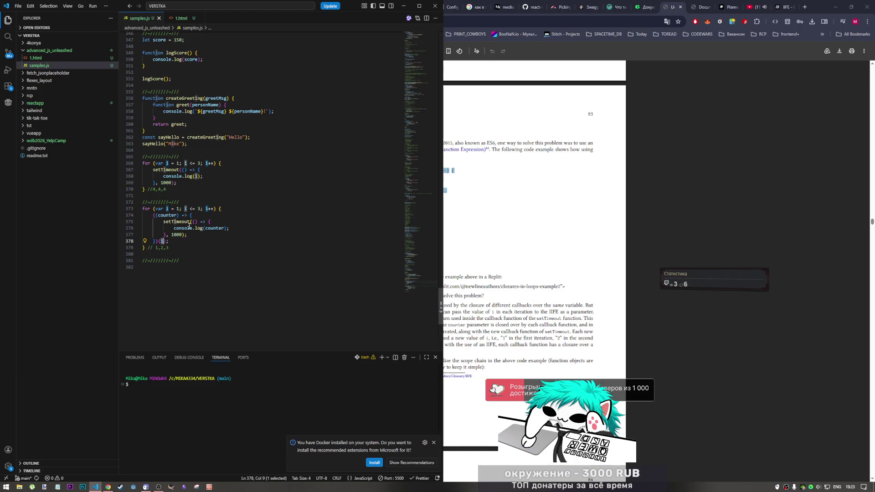
{"action": "left_click", "coordinate": [189, 229]}
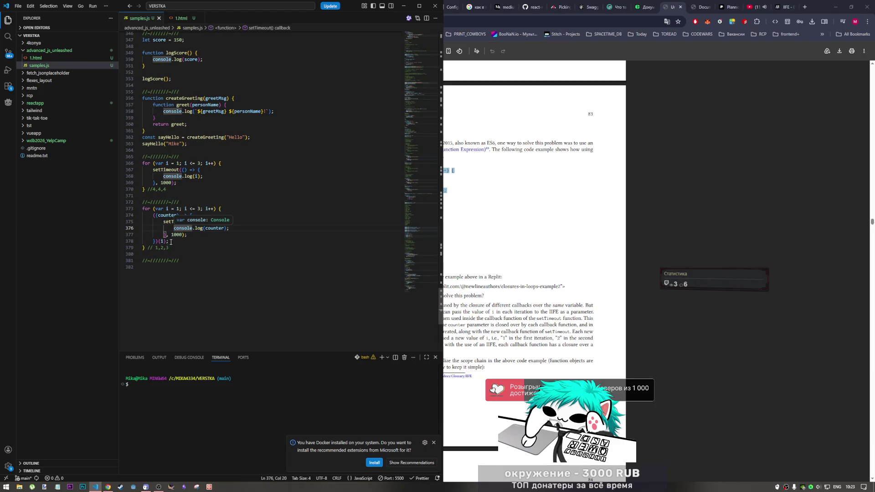
Step: Flip between the PDF book and samples.js to compare the IIFE loop, ending on the book
{"action": "left_click", "coordinate": [516, 254]}
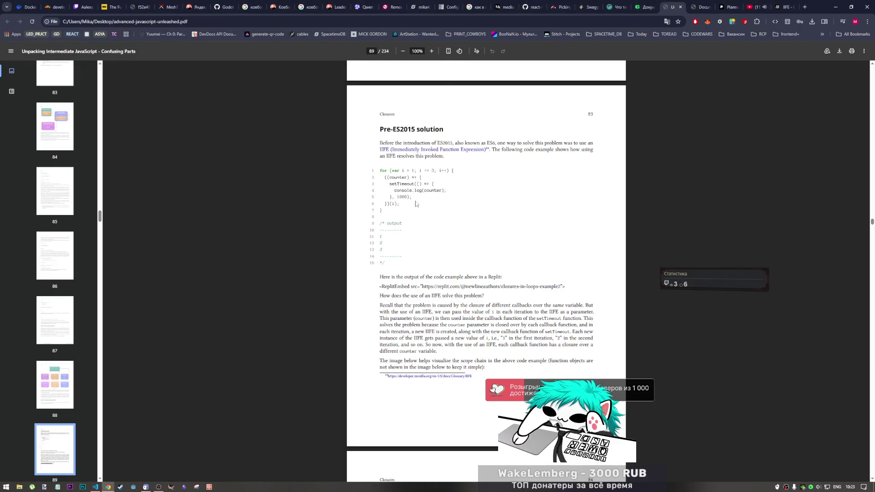
{"action": "left_click", "coordinate": [94, 487]}
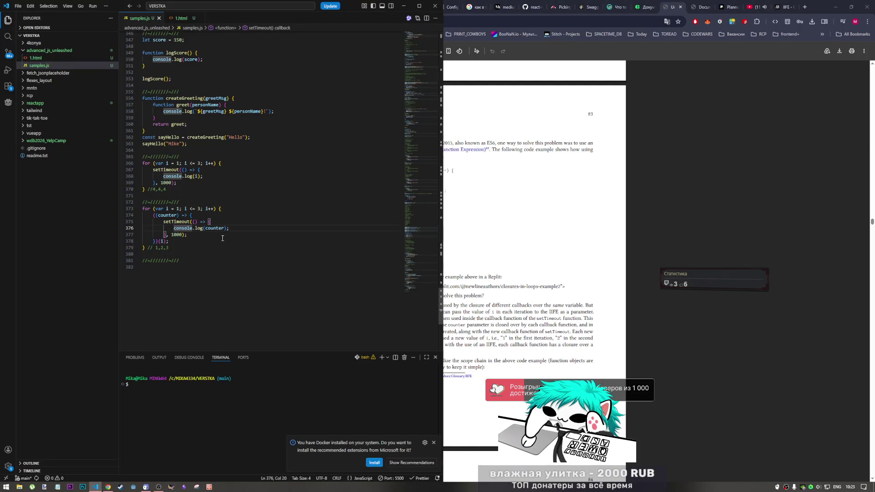
{"action": "left_click", "coordinate": [444, 359]}
{"action": "scroll", "coordinate": [444, 359], "scroll_direction": "down", "scroll_amount": 2}
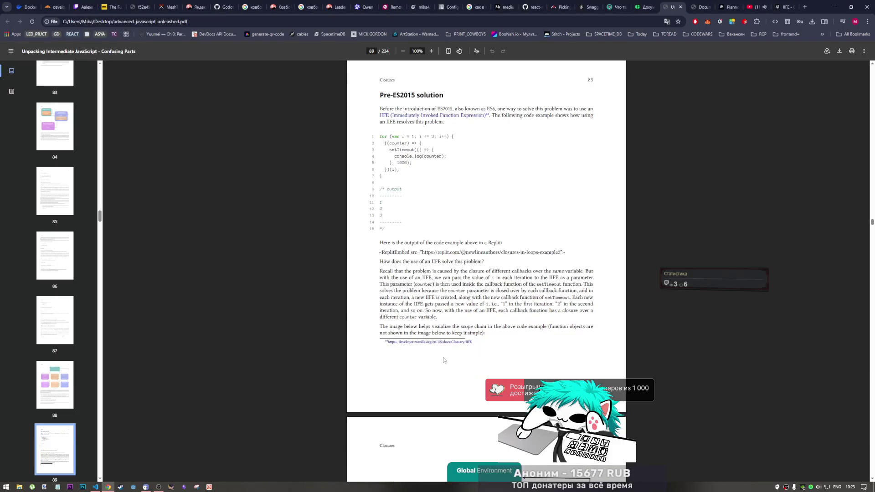
{"action": "scroll", "coordinate": [444, 358], "scroll_direction": "down", "scroll_amount": 3}
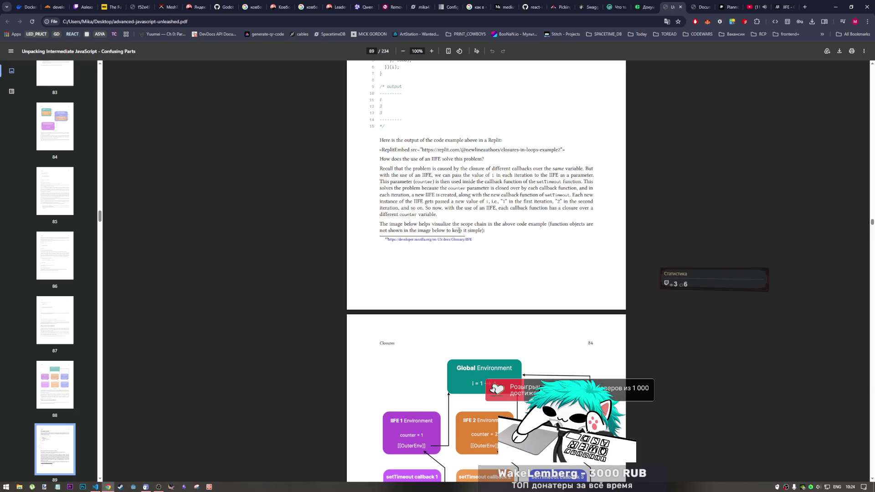
{"action": "scroll", "coordinate": [460, 231], "scroll_direction": "down", "scroll_amount": 3}
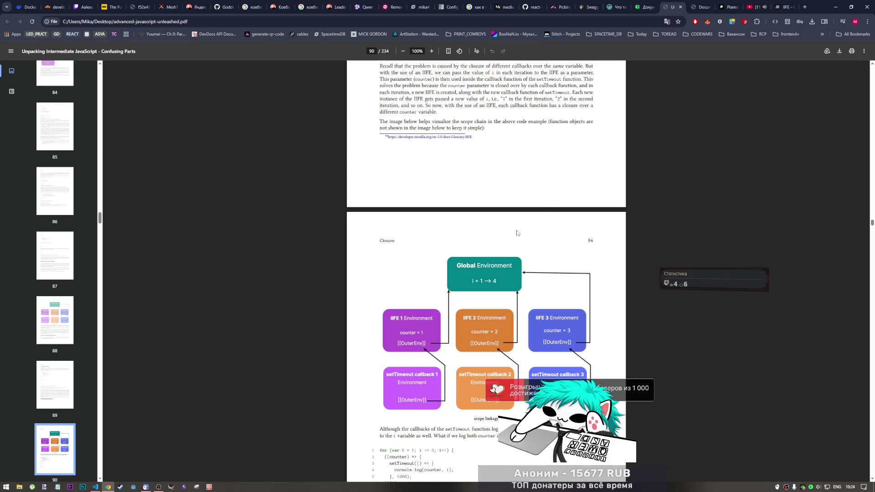
{"action": "scroll", "coordinate": [439, 327], "scroll_direction": "down", "scroll_amount": 3}
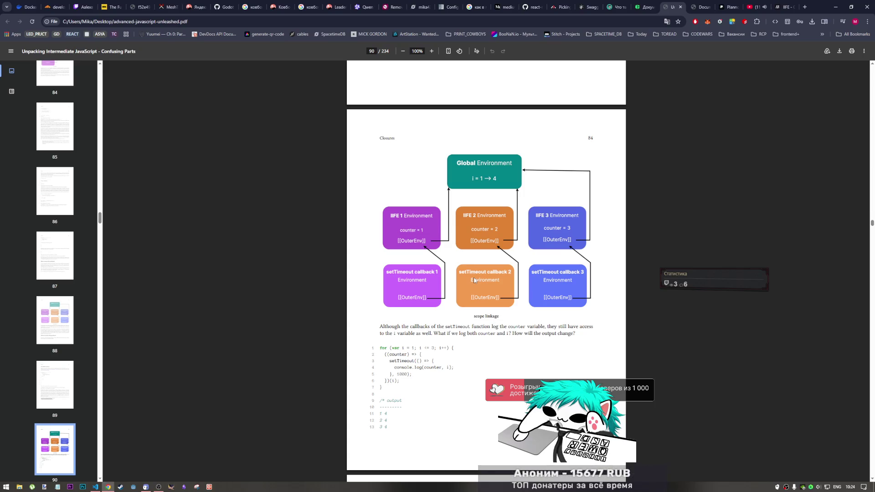
{"action": "scroll", "coordinate": [474, 280], "scroll_direction": "down", "scroll_amount": 2}
{"action": "scroll", "coordinate": [469, 289], "scroll_direction": "down", "scroll_amount": 1}
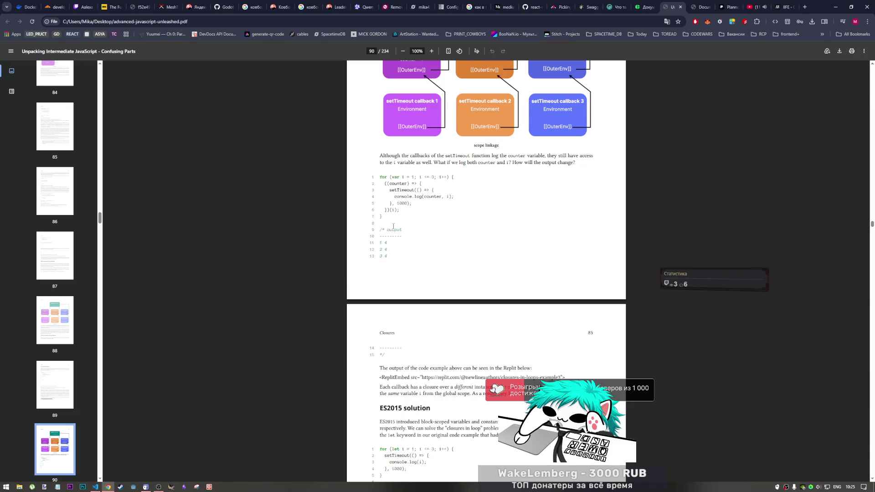
{"action": "scroll", "coordinate": [395, 228], "scroll_direction": "down", "scroll_amount": 2}
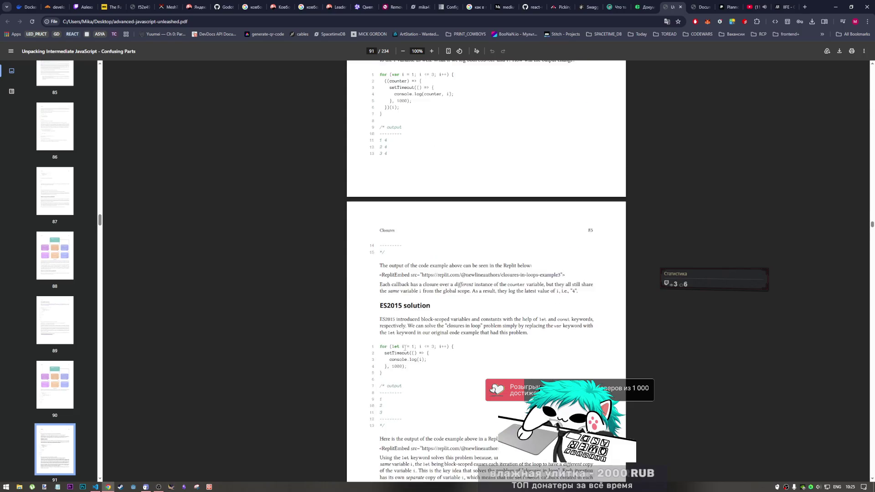
{"action": "scroll", "coordinate": [404, 349], "scroll_direction": "up", "scroll_amount": 3}
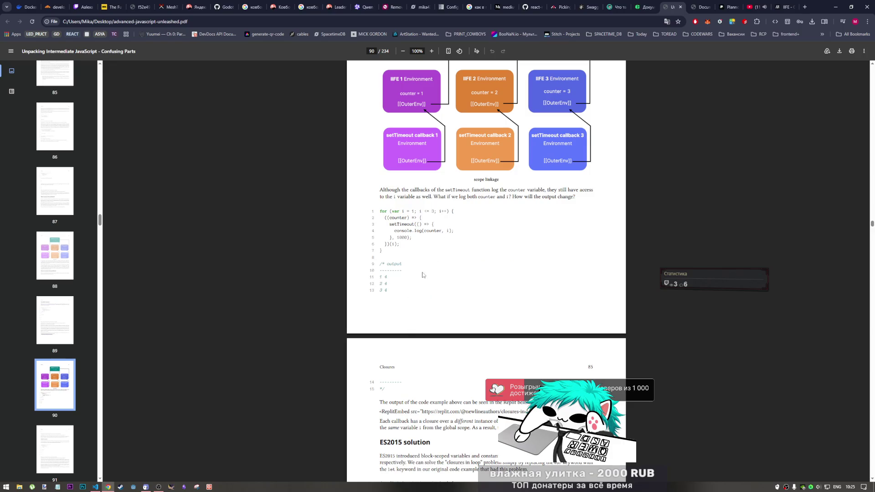
{"action": "scroll", "coordinate": [422, 276], "scroll_direction": "down", "scroll_amount": 3}
Step: Log counter and i in the IIFE loop, note output '1,2,3 | 4,4,4', and save samples.js
{"action": "left_click", "coordinate": [95, 486]}
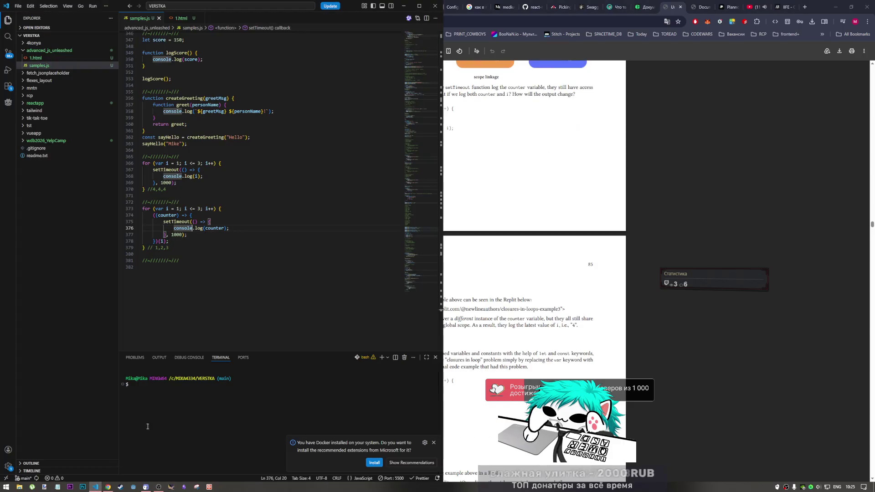
{"action": "left_click", "coordinate": [225, 227]}
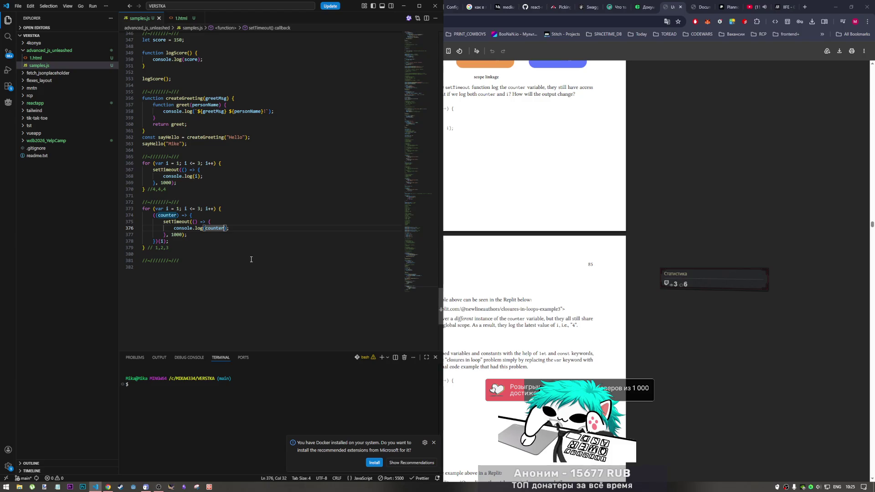
{"action": "type", "text": ","}
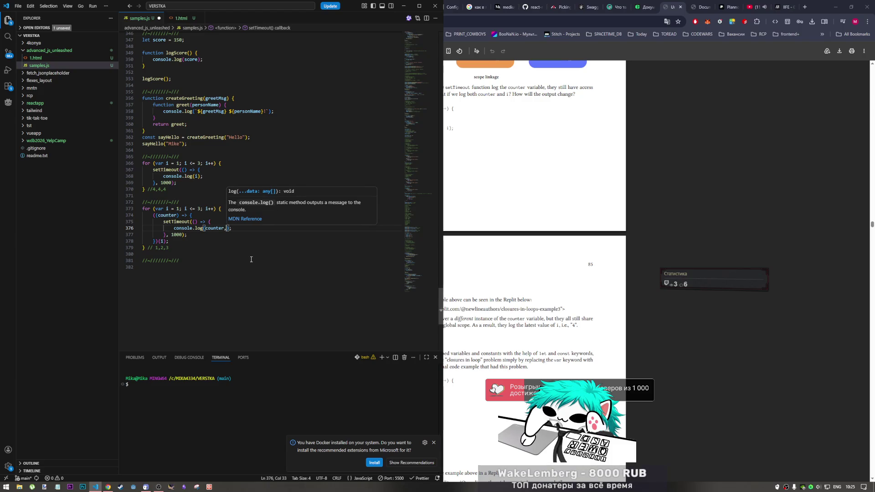
{"action": "type", "text": "i"}
{"action": "left_click", "coordinate": [203, 248]}
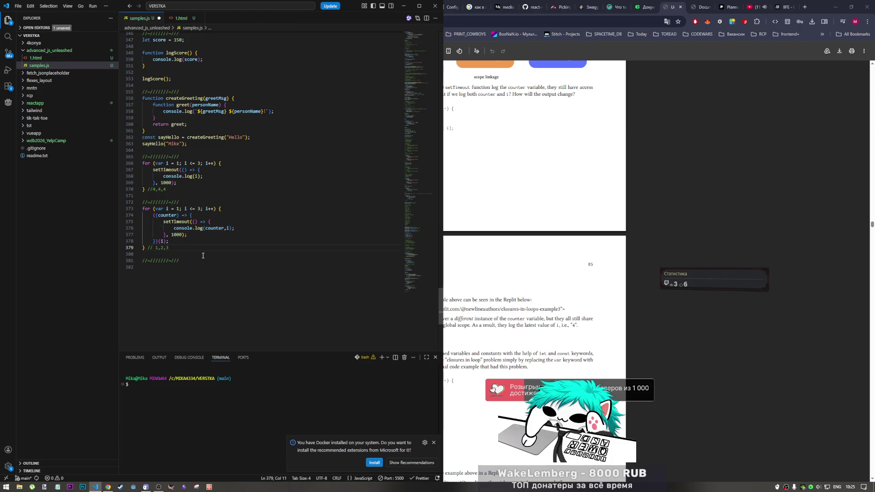
{"action": "type", "text": "| "}
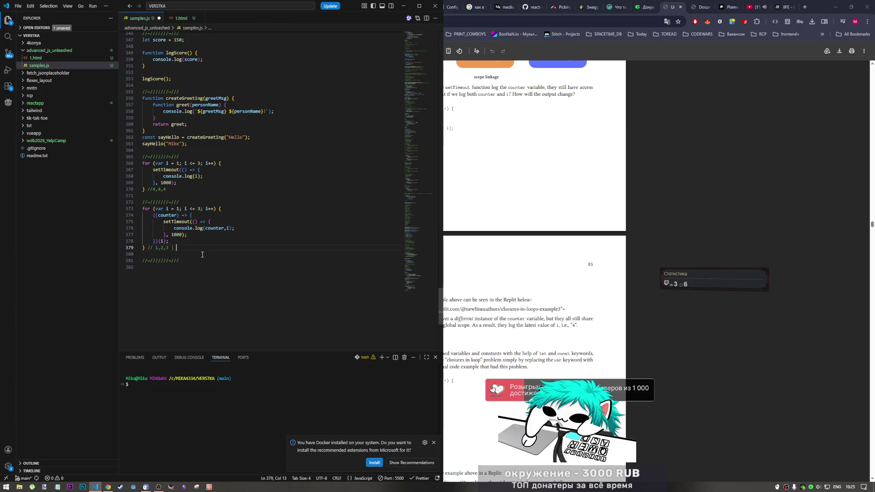
{"action": "type", "text": "4,4,4"}
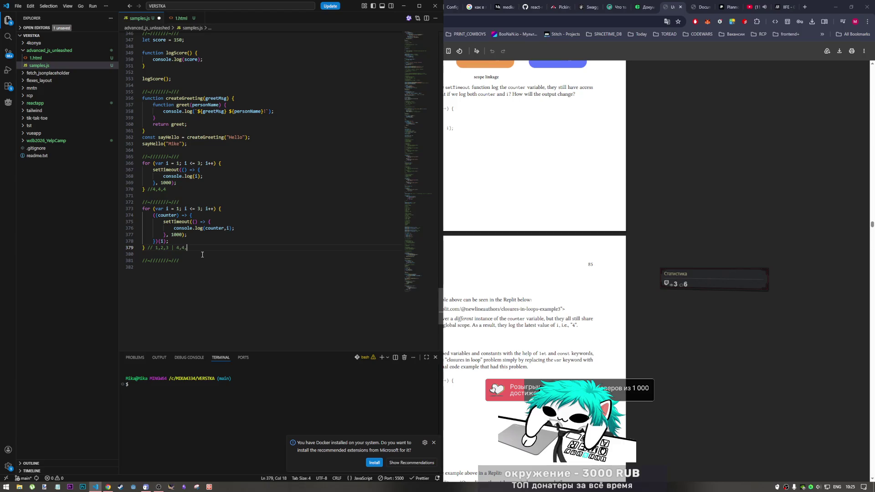
{"action": "key", "text": "ctrl+s"}
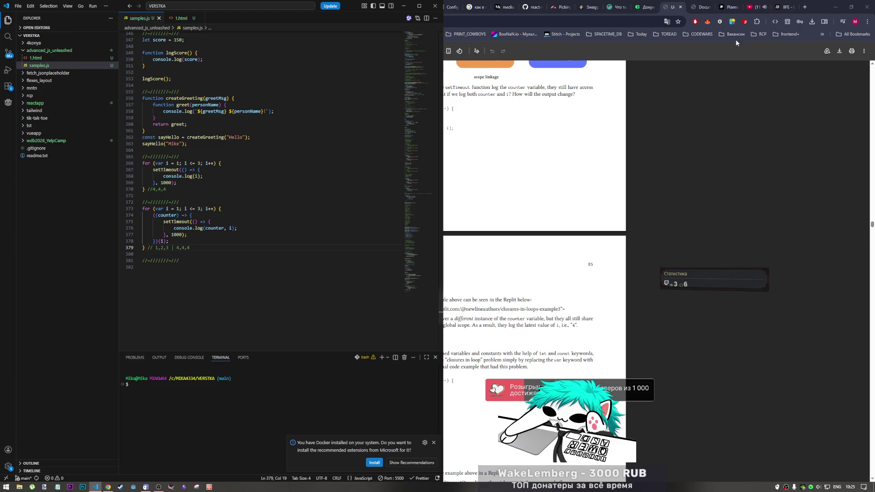
Step: Check the new log output in the browser console and return to samples.js
{"action": "left_click", "coordinate": [683, 6]}
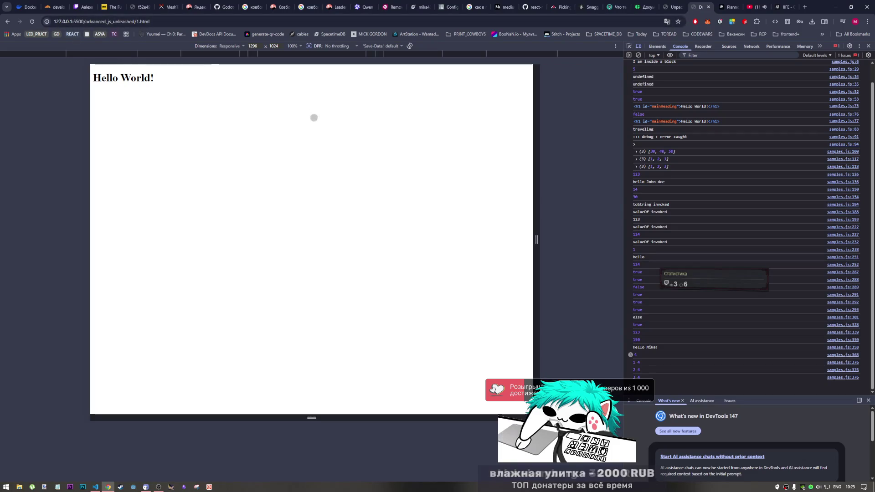
{"action": "left_click", "coordinate": [94, 487]}
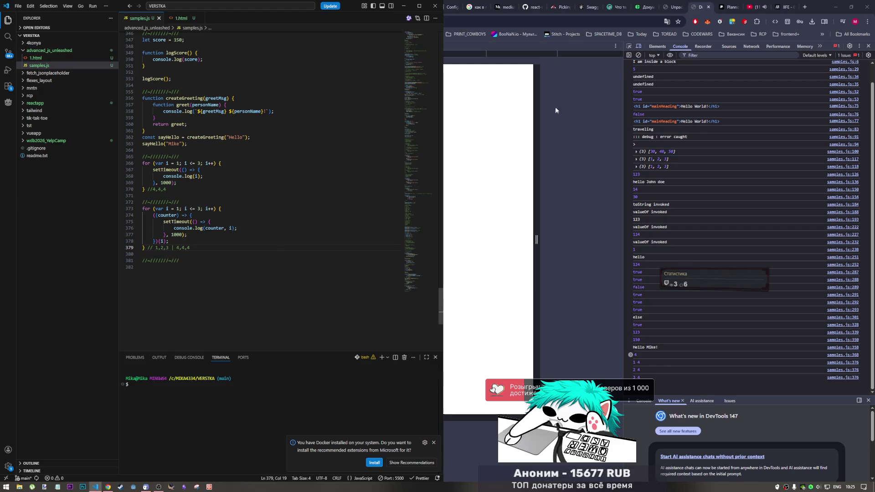
Step: Read the book's ES2015 closures-in-loop solution, highlighting part of the callback sentence
{"action": "left_click", "coordinate": [673, 7]}
{"action": "scroll", "coordinate": [459, 402], "scroll_direction": "down", "scroll_amount": 1}
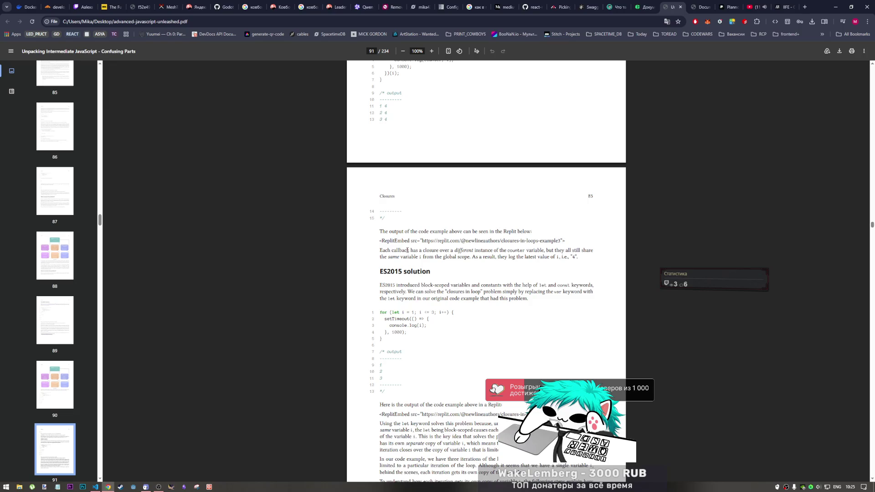
{"action": "left_click_drag", "start_coordinate": [409, 250], "coordinate": [415, 252]}
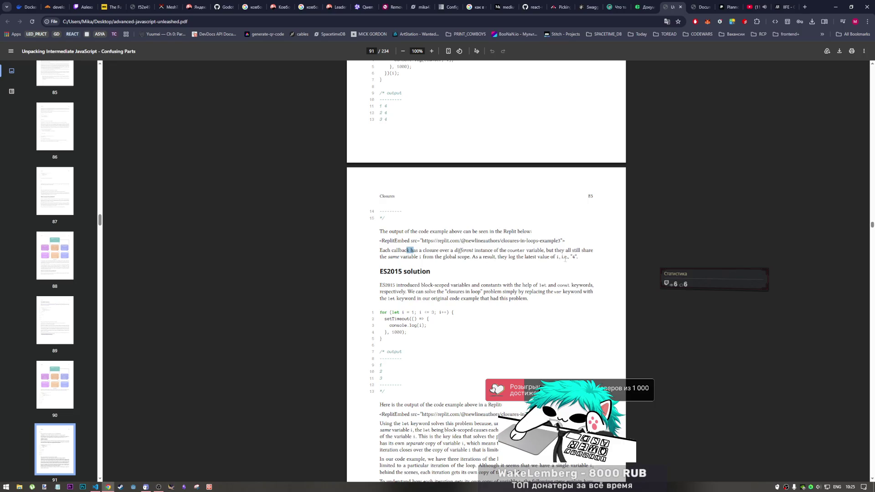
{"action": "scroll", "coordinate": [565, 259], "scroll_direction": "up", "scroll_amount": 3}
{"action": "scroll", "coordinate": [553, 247], "scroll_direction": "up", "scroll_amount": 1}
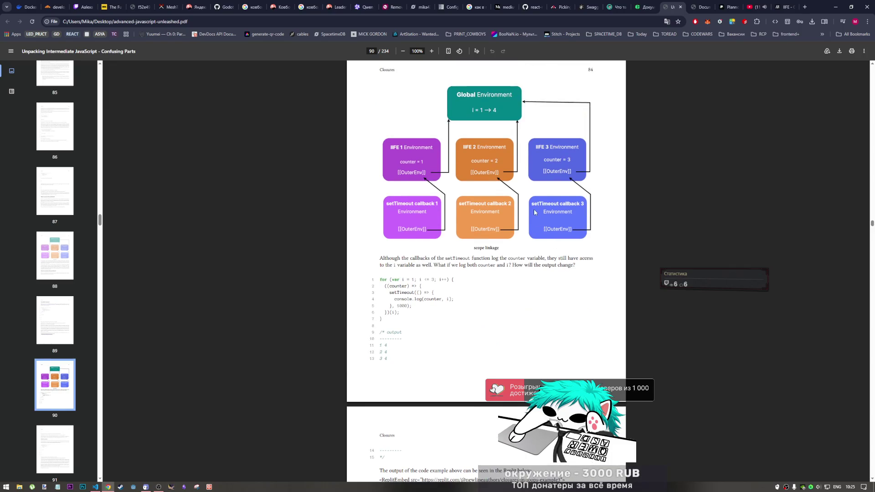
{"action": "scroll", "coordinate": [535, 211], "scroll_direction": "down", "scroll_amount": 2}
{"action": "scroll", "coordinate": [547, 213], "scroll_direction": "up", "scroll_amount": 2}
{"action": "scroll", "coordinate": [492, 177], "scroll_direction": "down", "scroll_amount": 2}
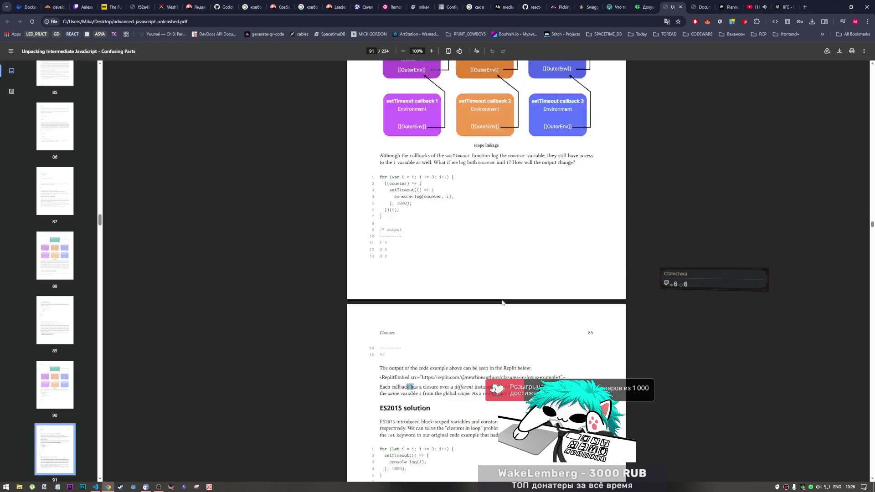
{"action": "scroll", "coordinate": [503, 303], "scroll_direction": "down", "scroll_amount": 2}
{"action": "scroll", "coordinate": [503, 302], "scroll_direction": "down", "scroll_amount": 2}
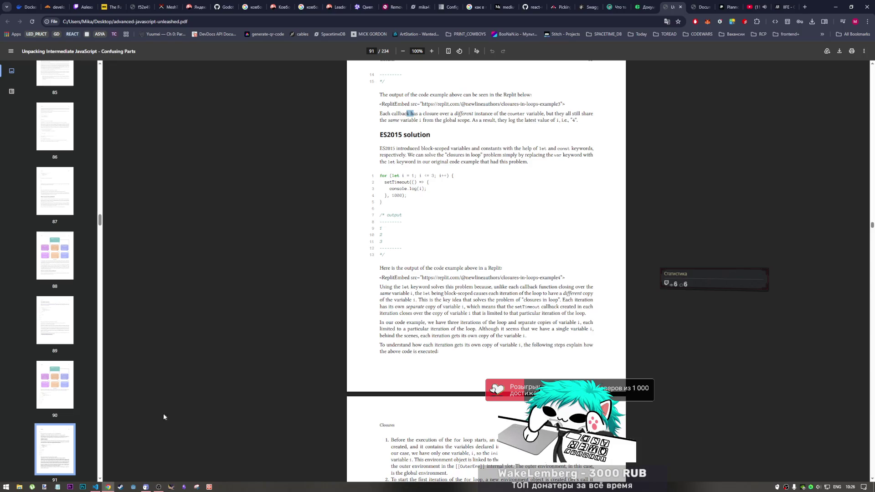
{"action": "left_click", "coordinate": [96, 487]}
{"action": "scroll", "coordinate": [220, 306], "scroll_direction": "up", "scroll_amount": 1}
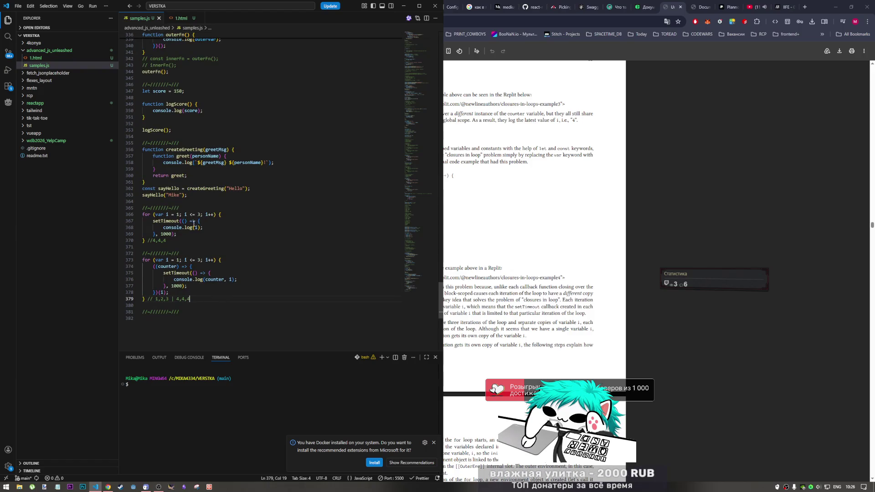
{"action": "left_click", "coordinate": [485, 217]}
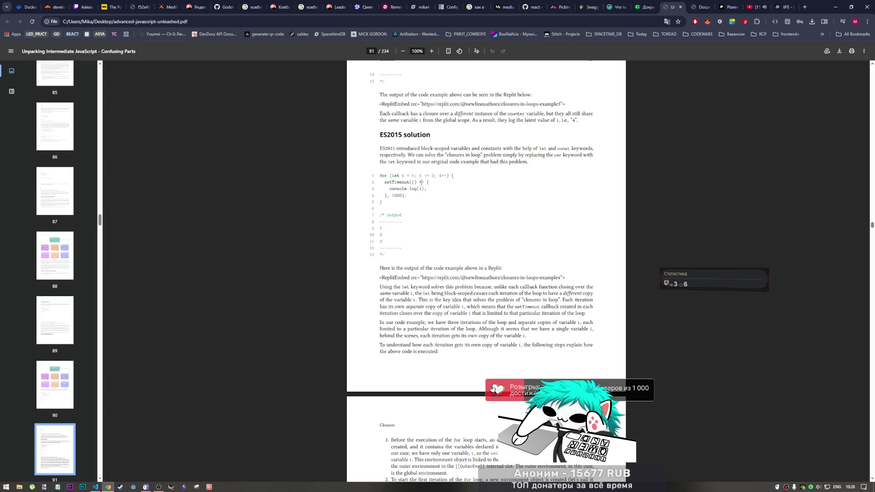
Step: Alternate between samples.js and the book while reading, ending on the ES2015 solution page
{"action": "left_click", "coordinate": [95, 487]}
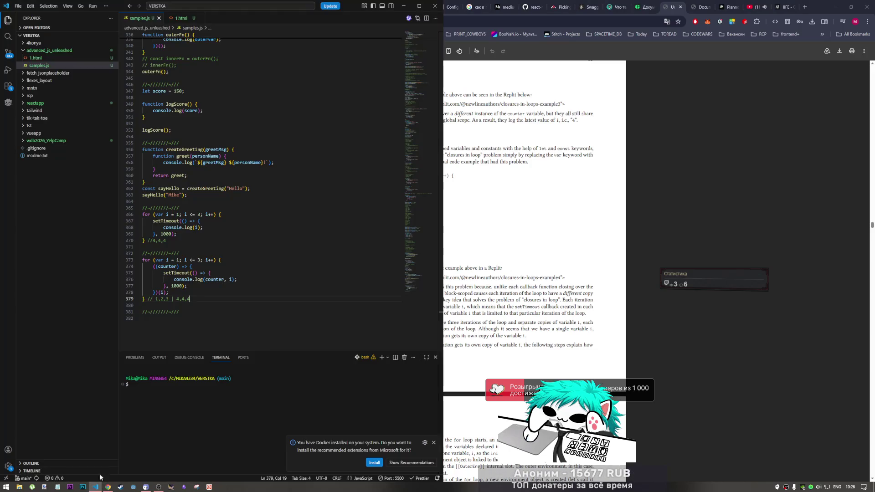
{"action": "left_click", "coordinate": [539, 222]}
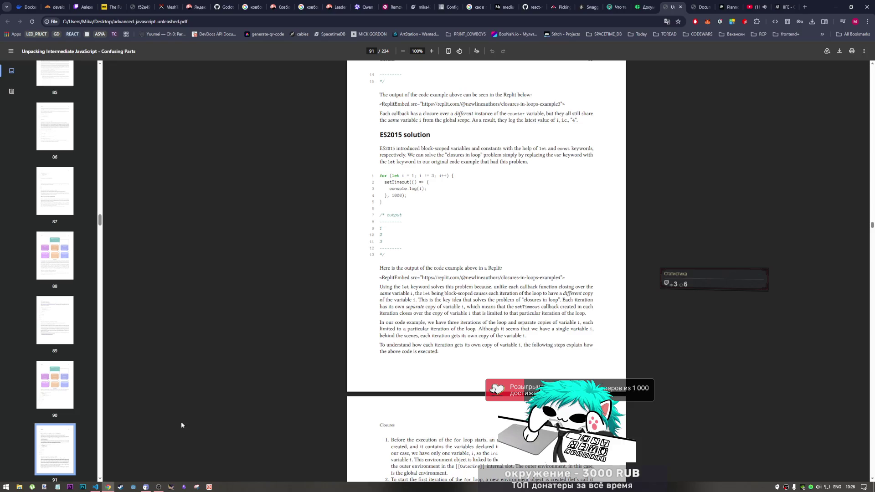
{"action": "left_click", "coordinate": [96, 487]}
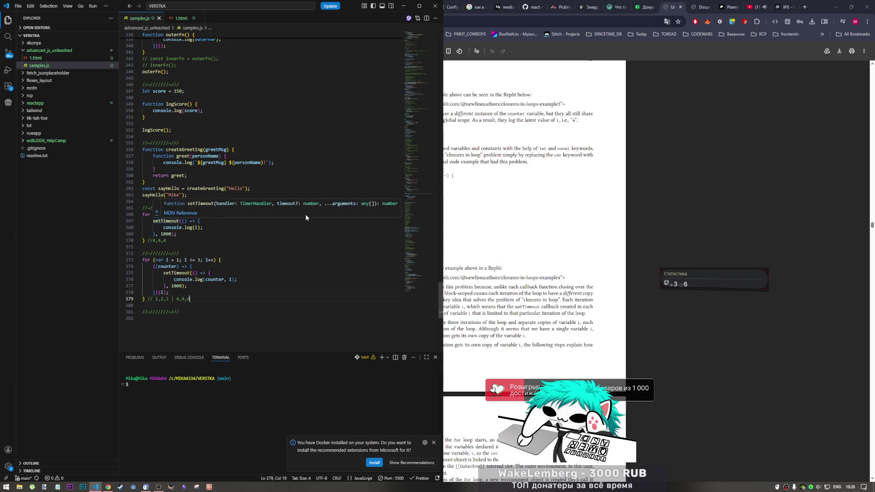
{"action": "left_click", "coordinate": [457, 227]}
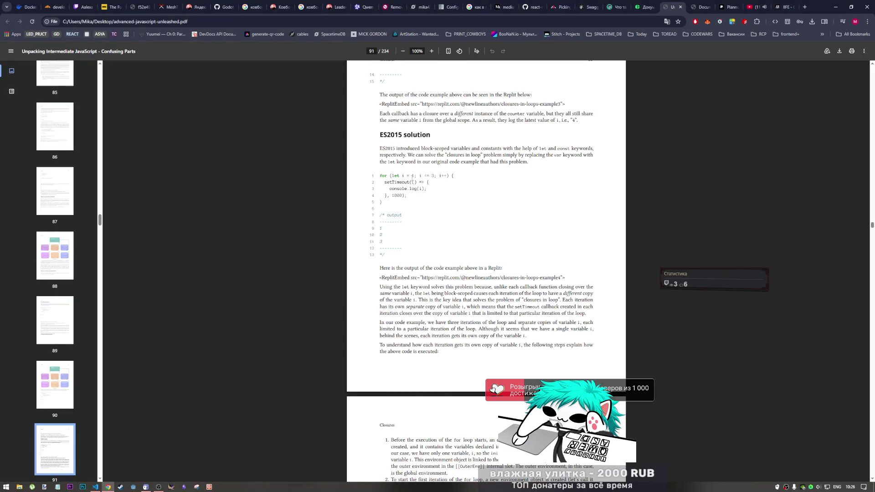
{"action": "scroll", "coordinate": [417, 205], "scroll_direction": "up", "scroll_amount": 2}
{"action": "scroll", "coordinate": [432, 308], "scroll_direction": "up", "scroll_amount": 3}
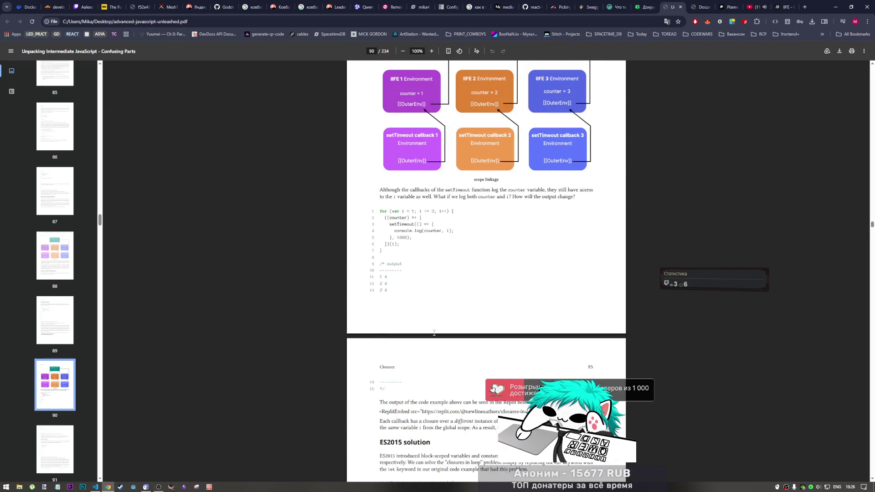
{"action": "scroll", "coordinate": [433, 333], "scroll_direction": "down", "scroll_amount": 4}
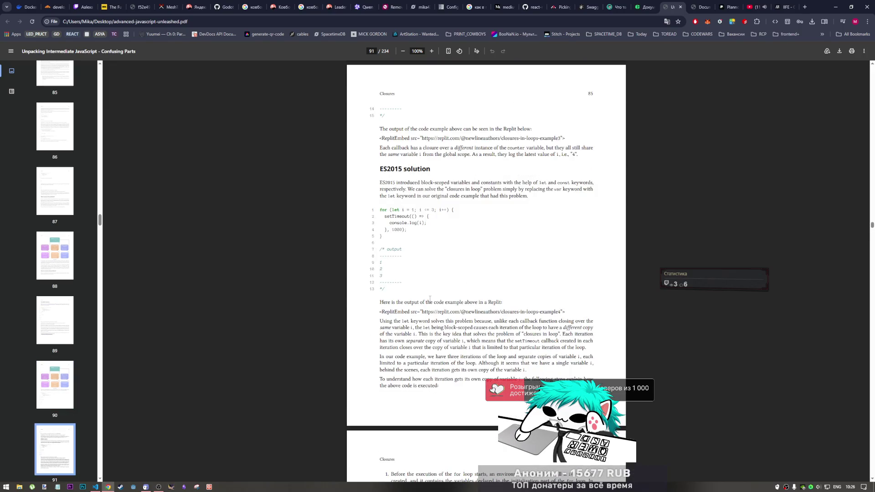
Step: Copy the book's let-loop setTimeout code and paste it at line 382 in samples.js
{"action": "left_click_drag", "start_coordinate": [381, 208], "coordinate": [384, 239]}
{"action": "left_click", "coordinate": [380, 212]}
{"action": "triple_click", "coordinate": [381, 212]}
{"action": "left_click", "coordinate": [381, 212]}
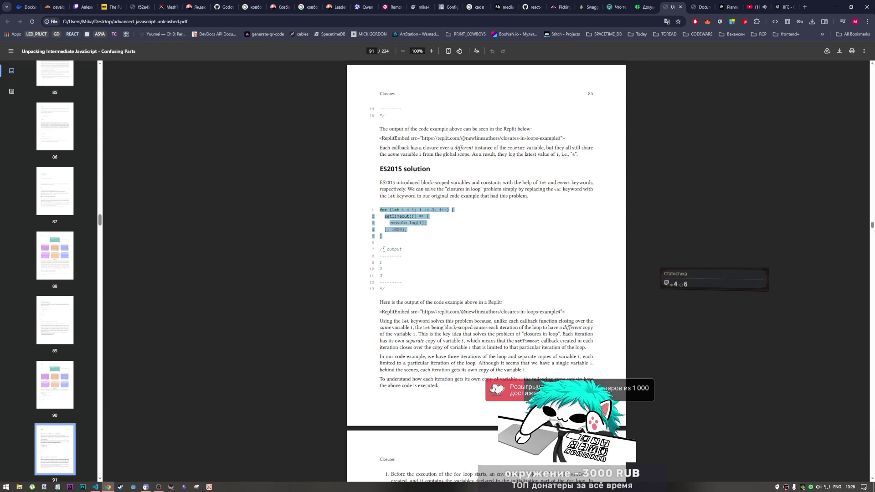
{"action": "left_click", "coordinate": [96, 487]}
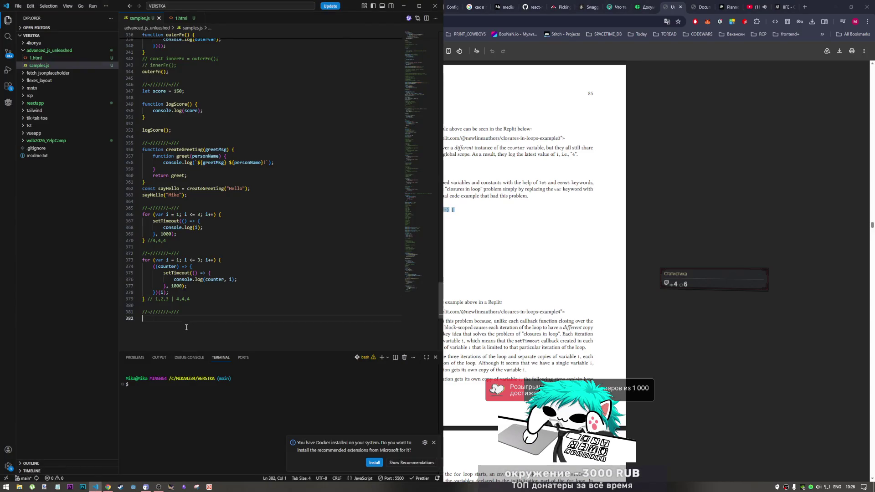
{"action": "type", "text": "for (let i = 1; i <= 3; i++) { 2 setTimeout(() => { 3 console.log(i); 4 }, 1000); 5 }"}
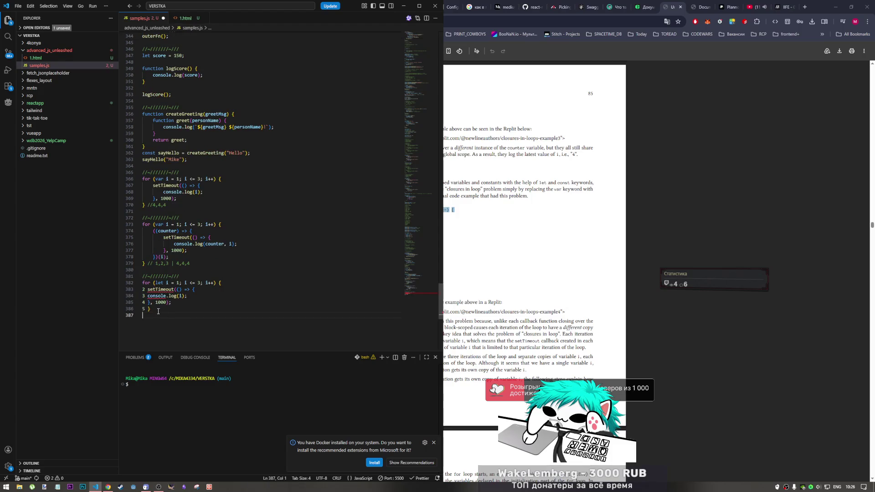
Step: Delete the stray line numbers from the pasted loop, save samples.js, and show the Hello World console
{"action": "left_click_drag", "start_coordinate": [146, 289], "coordinate": [147, 309], "text": "alt+shift"}
{"action": "key", "text": "BackSpace"}
{"action": "key", "text": "BackSpace"}
{"action": "key", "text": "ctrl+s"}
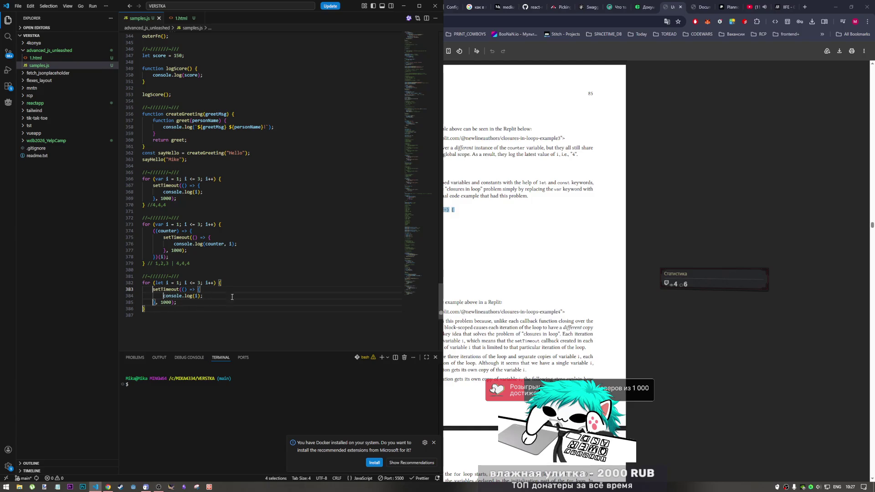
{"action": "left_click", "coordinate": [702, 6]}
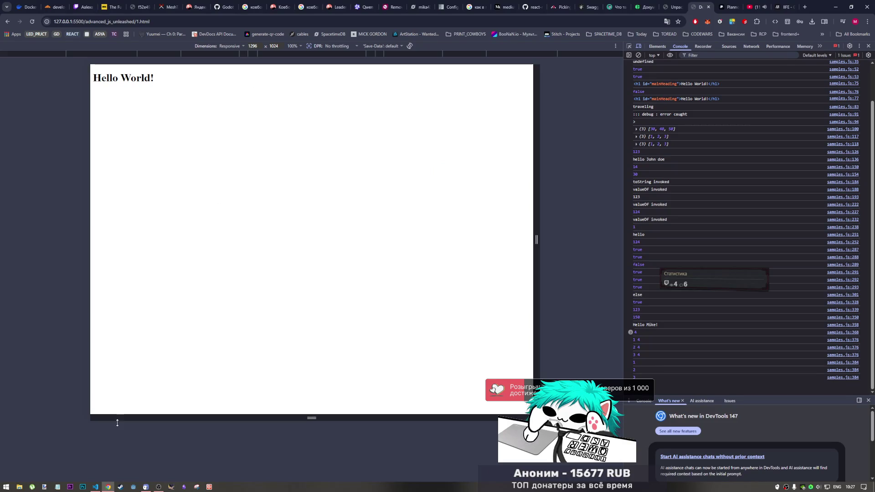
Step: Cycle through the open tabs and settle on the Hello World page's console output
{"action": "left_click", "coordinate": [95, 487]}
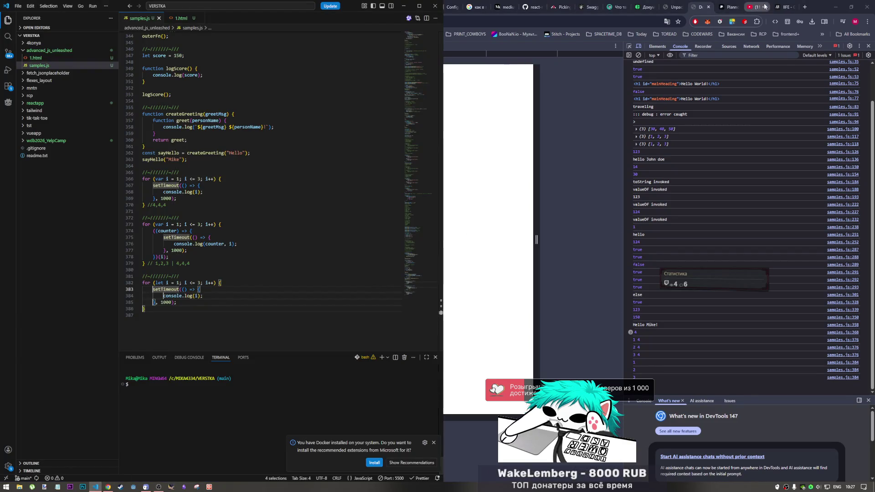
{"action": "left_click", "coordinate": [733, 3]}
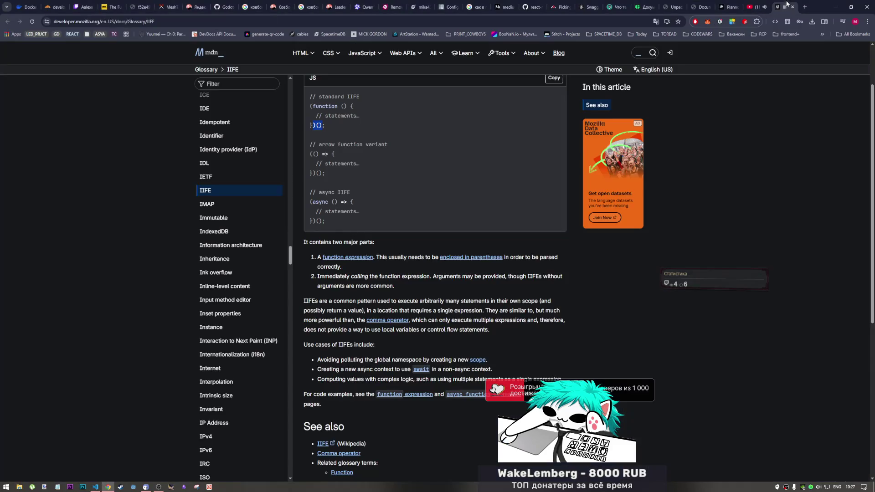
{"action": "left_click", "coordinate": [782, 6]}
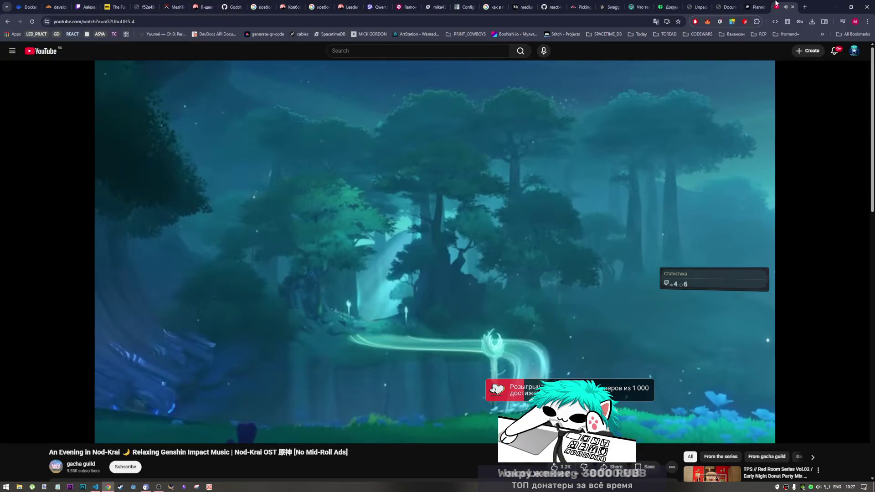
{"action": "left_click", "coordinate": [728, 7]}
{"action": "left_click", "coordinate": [699, 6]}
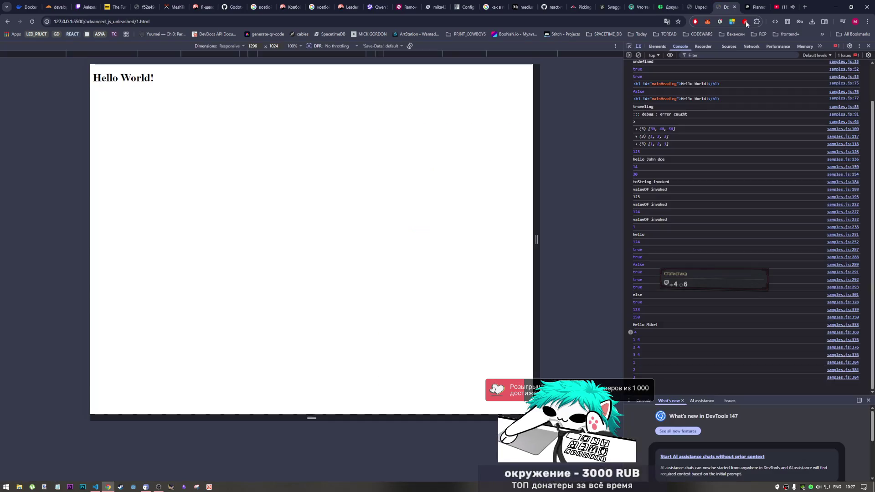
{"action": "left_click", "coordinate": [727, 6]}
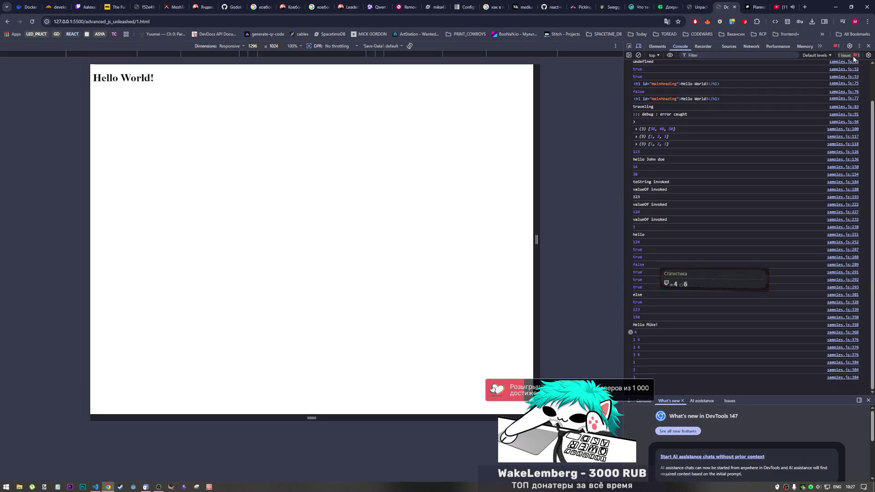
Step: Collapse the What's new drawer and view the reported CSP eval-blocking issue
{"action": "left_click", "coordinate": [638, 403]}
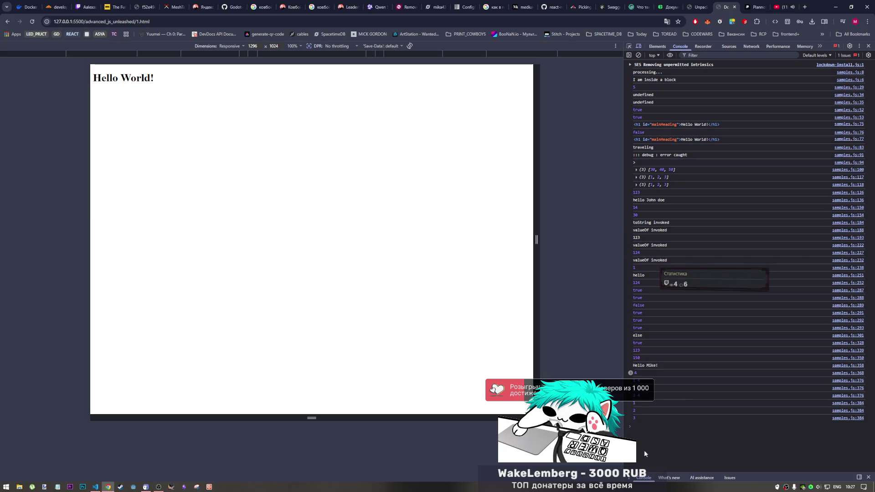
{"action": "left_click", "coordinate": [848, 55]}
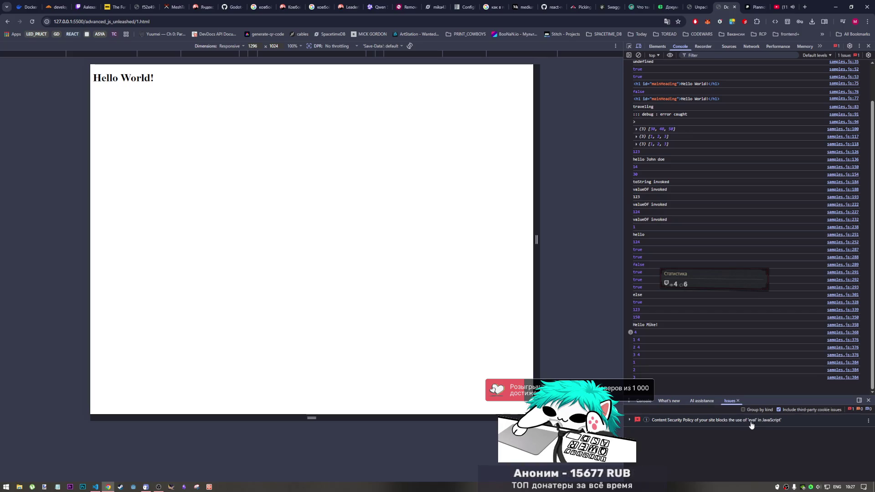
Step: Add the comment '// let - is blockscoped variable' above the let loop in samples.js
{"action": "left_click", "coordinate": [696, 7]}
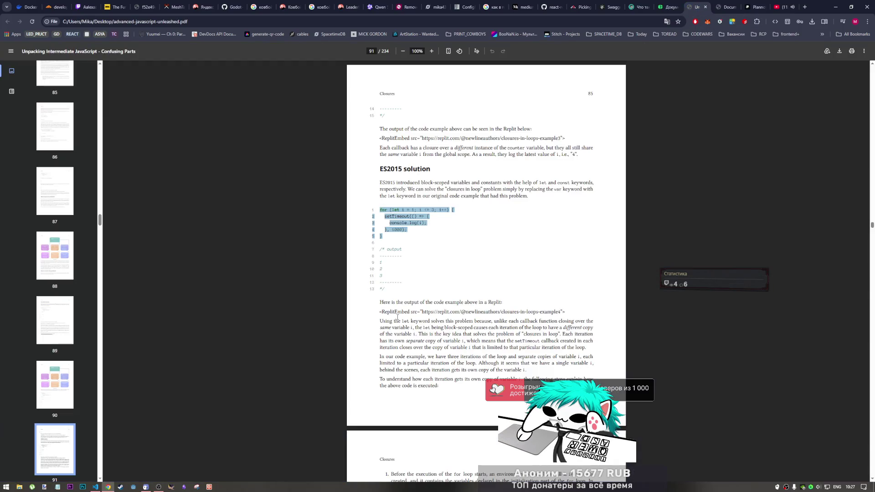
{"action": "left_click", "coordinate": [458, 260]}
{"action": "scroll", "coordinate": [458, 264], "scroll_direction": "down", "scroll_amount": 3}
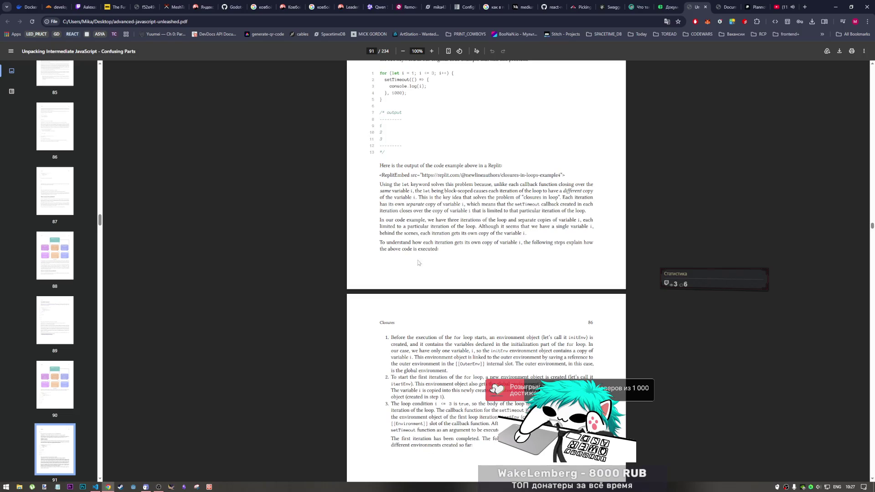
{"action": "left_click", "coordinate": [95, 486]}
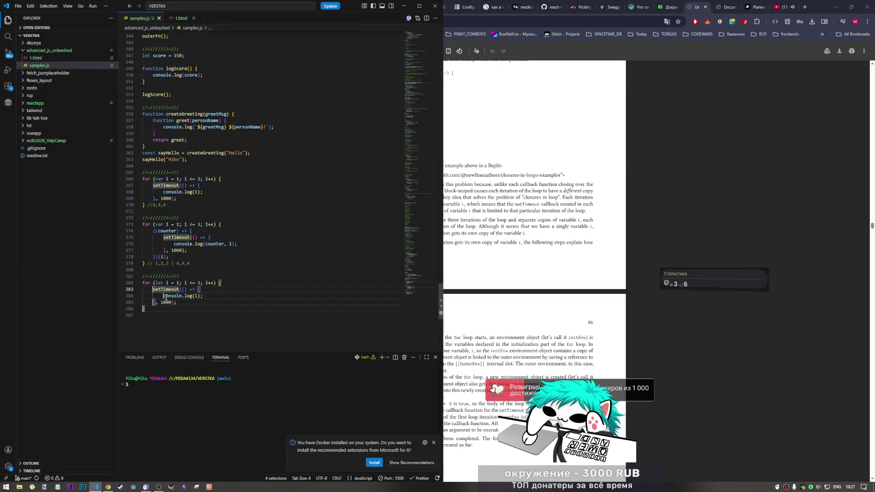
{"action": "left_click", "coordinate": [186, 277]}
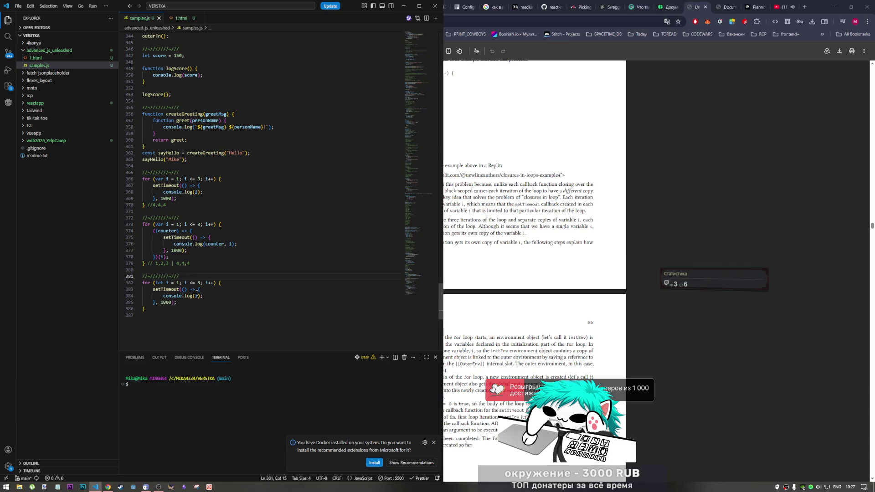
{"action": "key", "text": "Return"}
{"action": "type", "text": "// 1"}
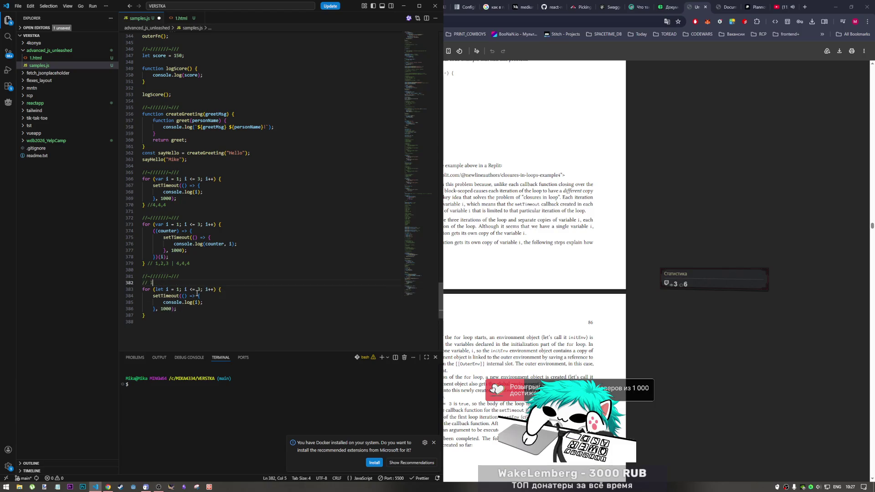
{"action": "key", "text": "BackSpace"}
{"action": "key", "text": "BackSpace"}
{"action": "type", "text": " let - is"}
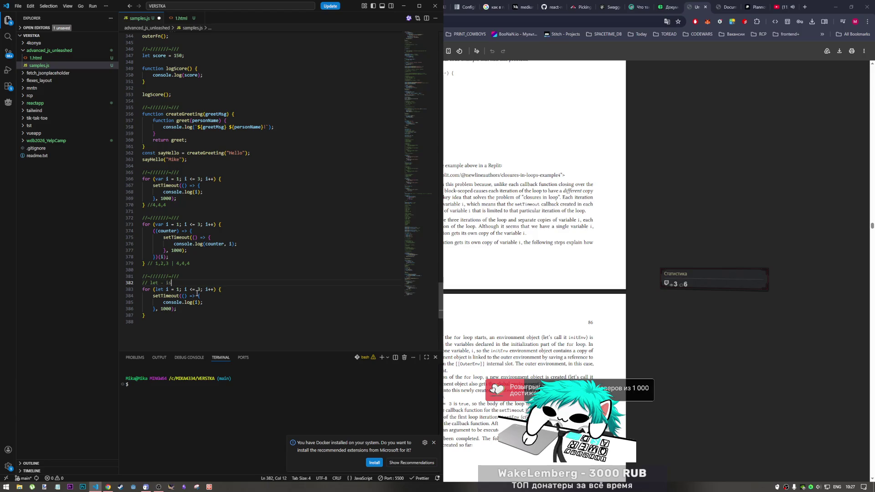
{"action": "type", "text": " block"}
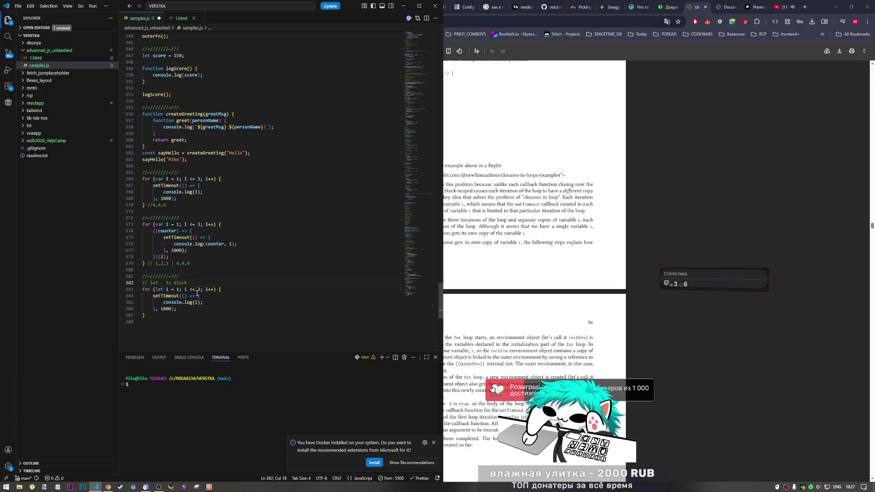
{"action": "type", "text": "scoped "}
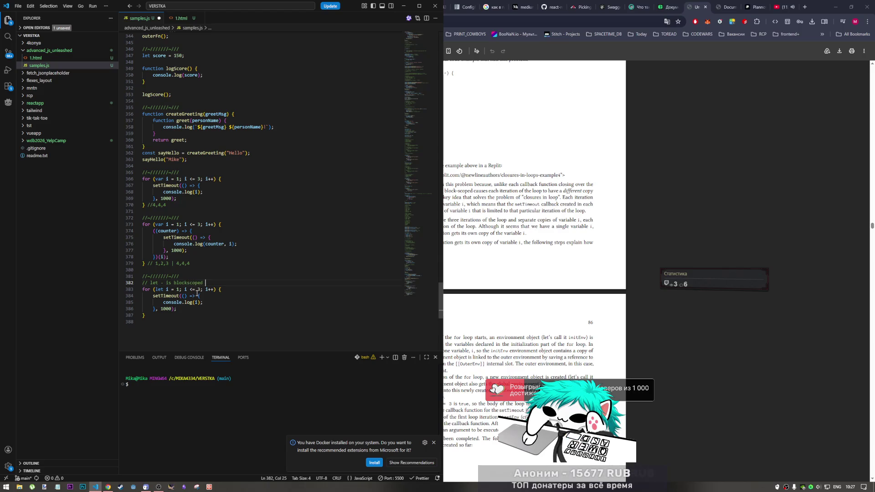
{"action": "type", "text": "variab"}
{"action": "type", "text": "le"}
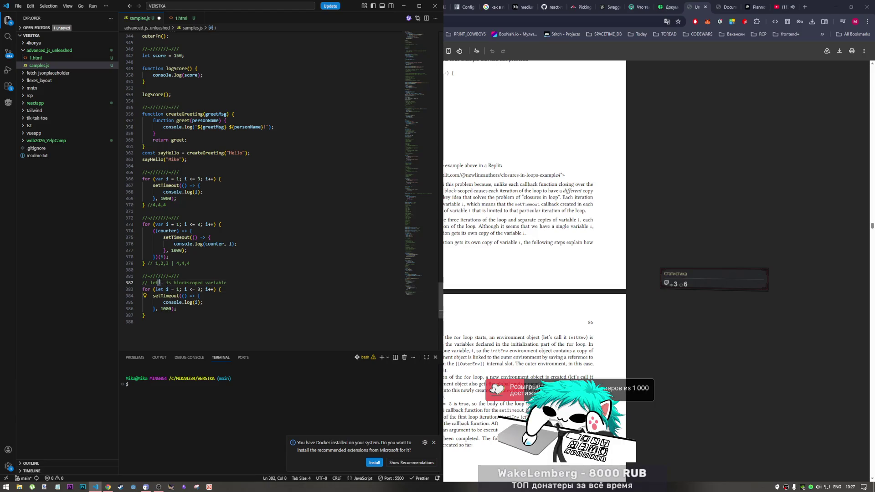
{"action": "double_click", "coordinate": [154, 283]}
Step: Copy the '// 1,2,3' output comment and paste it after the let loop's closing brace
{"action": "left_click", "coordinate": [167, 263]}
{"action": "left_click_drag", "start_coordinate": [166, 263], "coordinate": [148, 264]}
{"action": "key", "text": "ctrl+c"}
{"action": "key", "text": "Down"}
{"action": "key", "text": "Down"}
{"action": "key", "text": "Down"}
{"action": "key", "text": "End"}
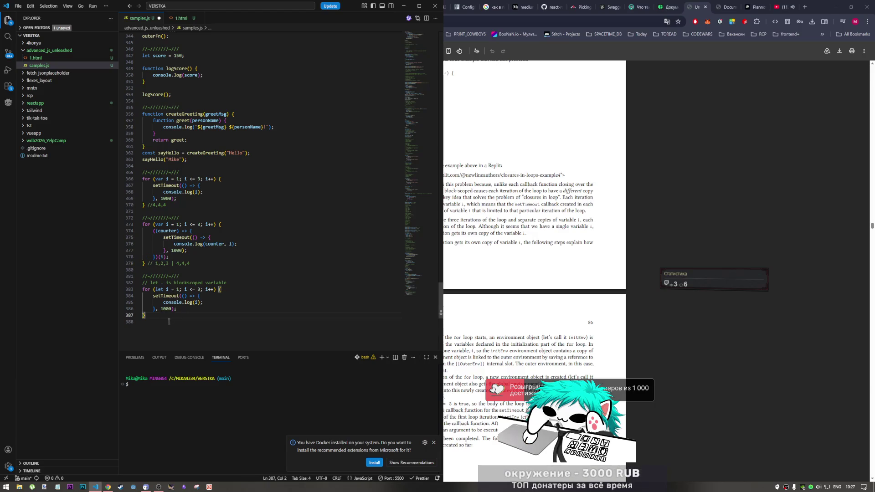
{"action": "key", "text": "ctrl+v"}
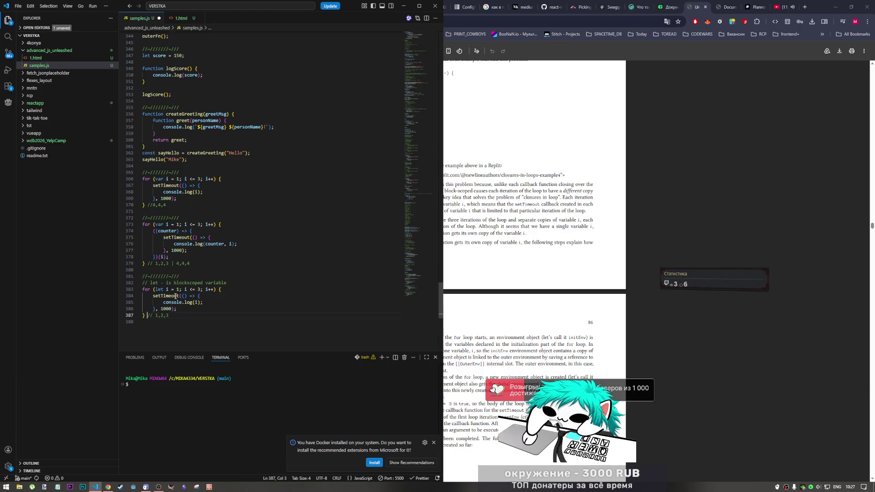
Step: Copy the separator comment line and paste it at the end of the file to start a new section
{"action": "left_click_drag", "start_coordinate": [175, 282], "coordinate": [142, 269]}
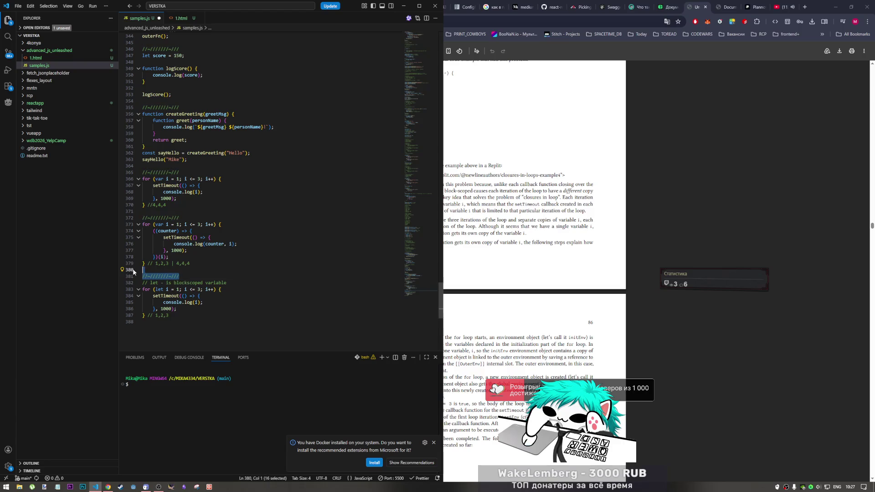
{"action": "left_click", "coordinate": [163, 326]}
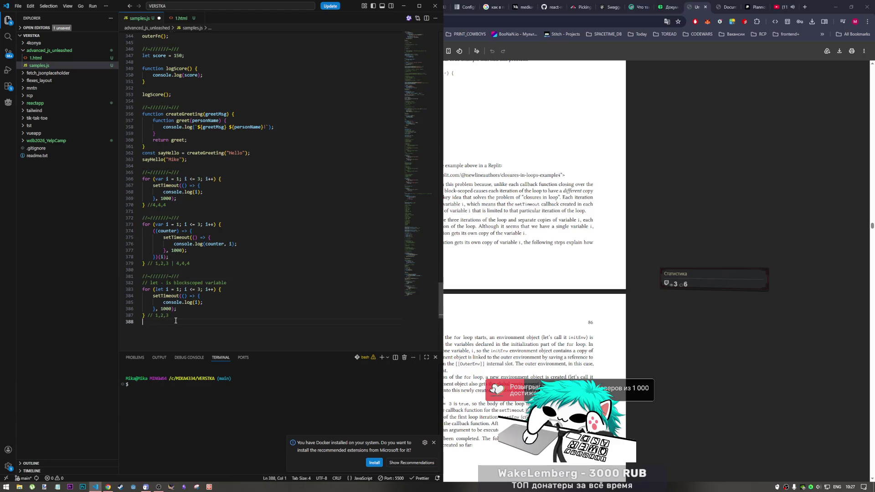
{"action": "key", "text": "Return"}
{"action": "scroll", "coordinate": [175, 321], "scroll_direction": "down", "scroll_amount": 1}
{"action": "key", "text": "ctrl+v"}
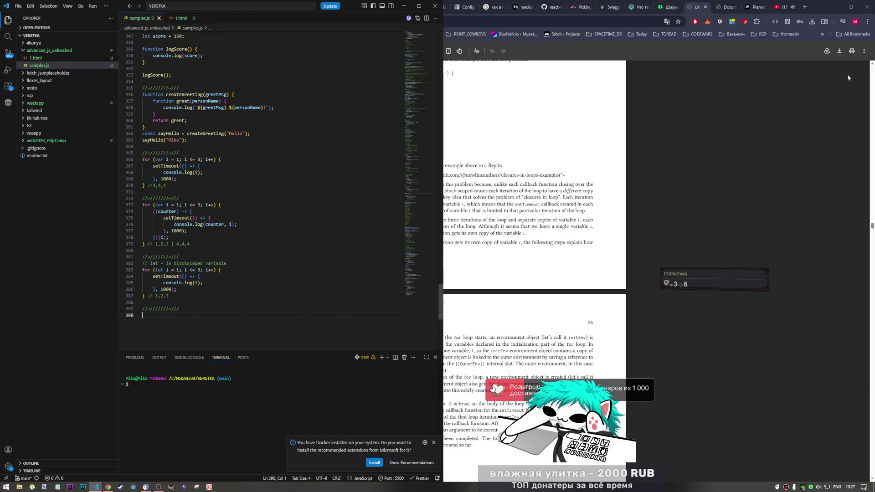
Step: Return to the JavaScript book PDF showing the ES2015 solution section
{"action": "left_click", "coordinate": [486, 301]}
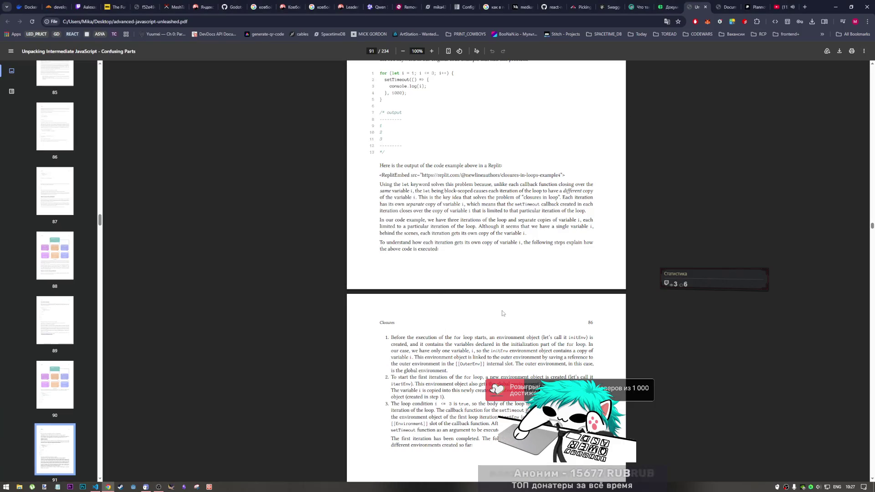
{"action": "scroll", "coordinate": [486, 301], "scroll_direction": "up", "scroll_amount": 2}
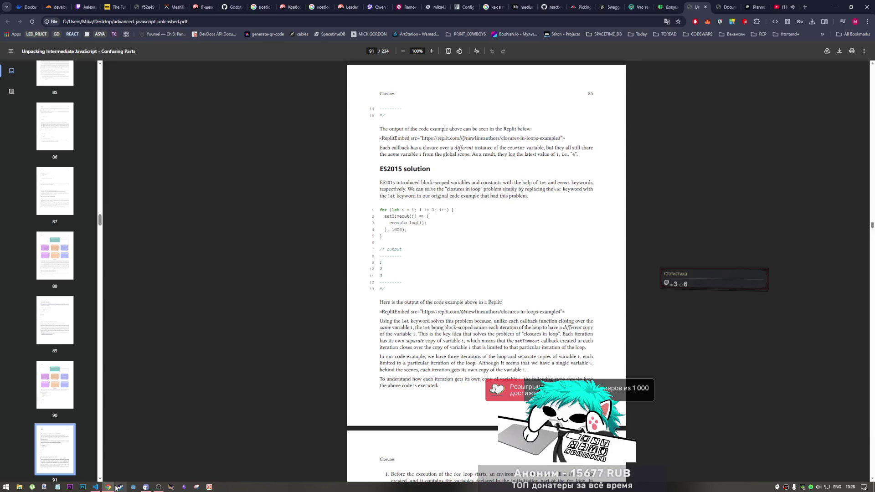
{"action": "left_click", "coordinate": [95, 486]}
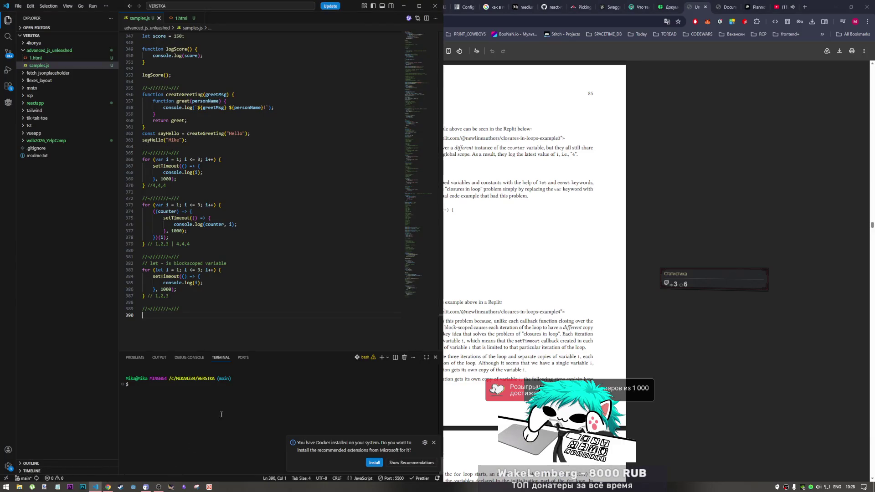
{"action": "left_click", "coordinate": [186, 264]}
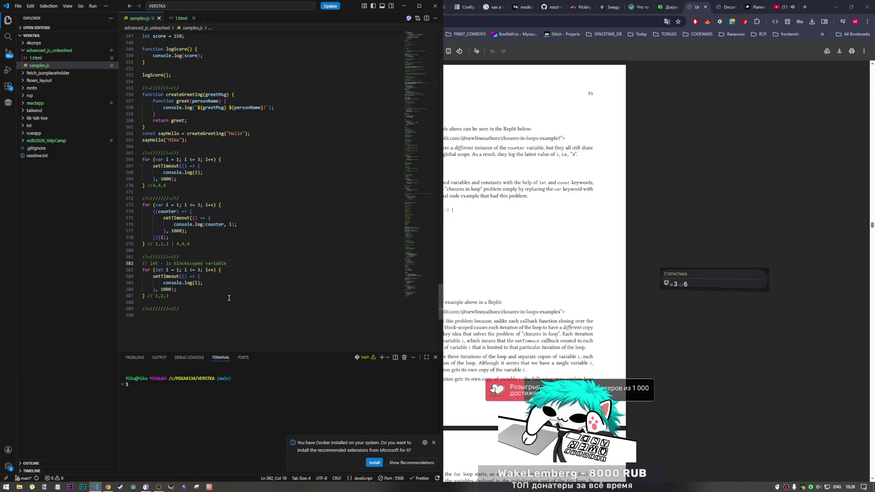
{"action": "type", "text": "-"}
{"action": "left_click", "coordinate": [626, 344]}
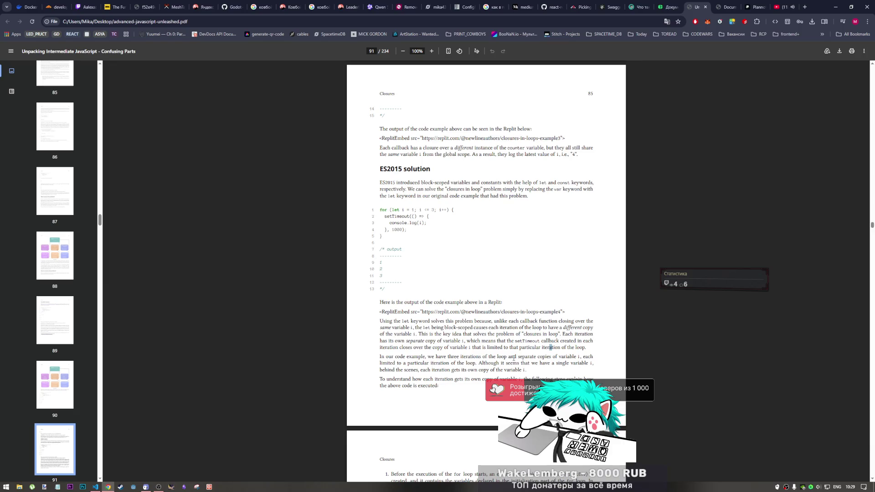
{"action": "scroll", "coordinate": [514, 357], "scroll_direction": "down", "scroll_amount": 2}
{"action": "scroll", "coordinate": [513, 358], "scroll_direction": "down", "scroll_amount": 3}
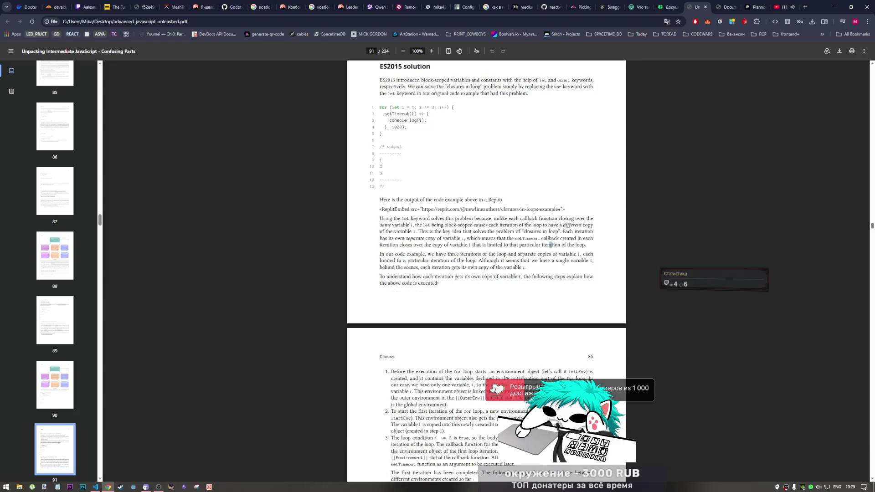
{"action": "scroll", "coordinate": [513, 358], "scroll_direction": "down", "scroll_amount": 1}
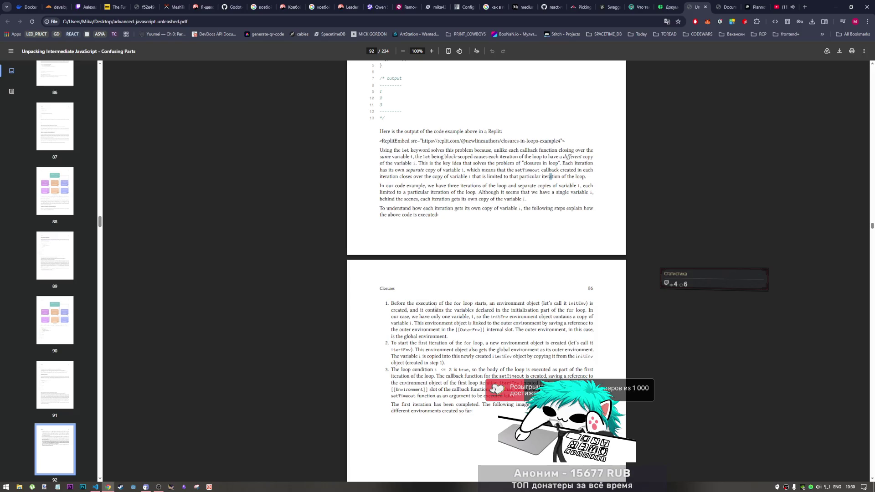
Step: Mark the phrases 'the for loop' and 'initEnv' in step 1 of the book's explanation
{"action": "left_click_drag", "start_coordinate": [445, 304], "coordinate": [468, 305]}
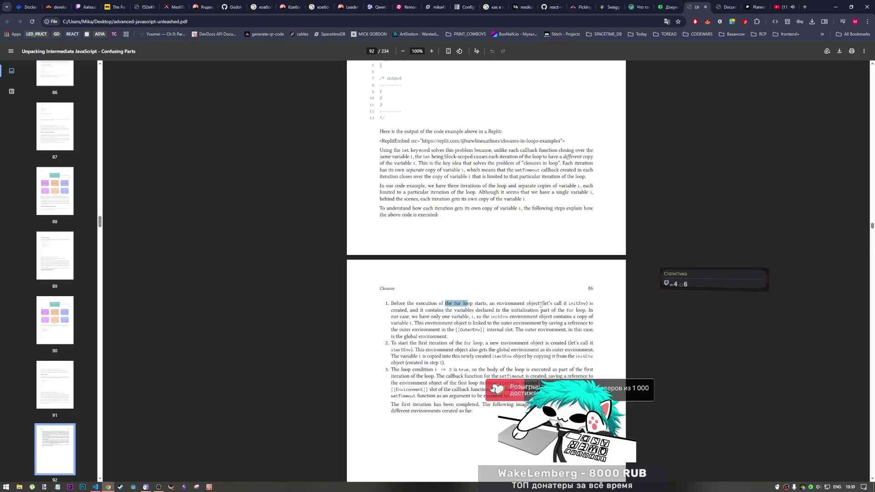
{"action": "left_click", "coordinate": [572, 304]}
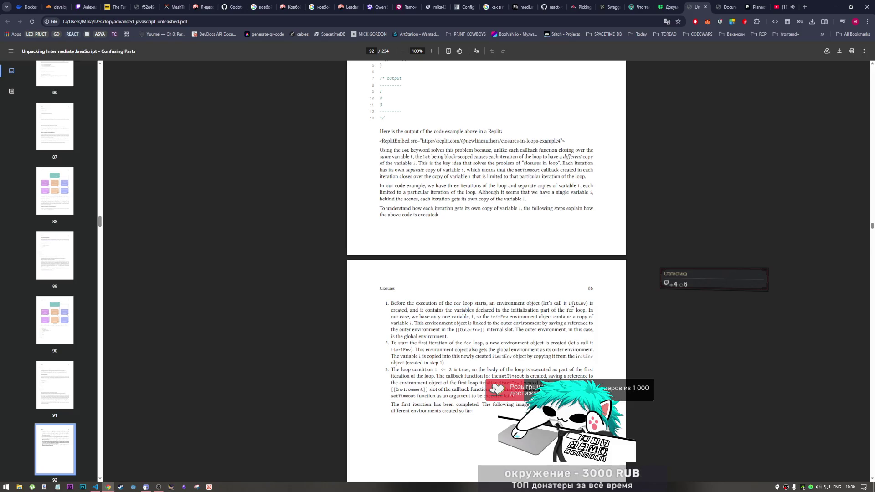
{"action": "left_click_drag", "start_coordinate": [573, 303], "coordinate": [585, 303]}
{"action": "scroll", "coordinate": [432, 310], "scroll_direction": "down", "scroll_amount": 1}
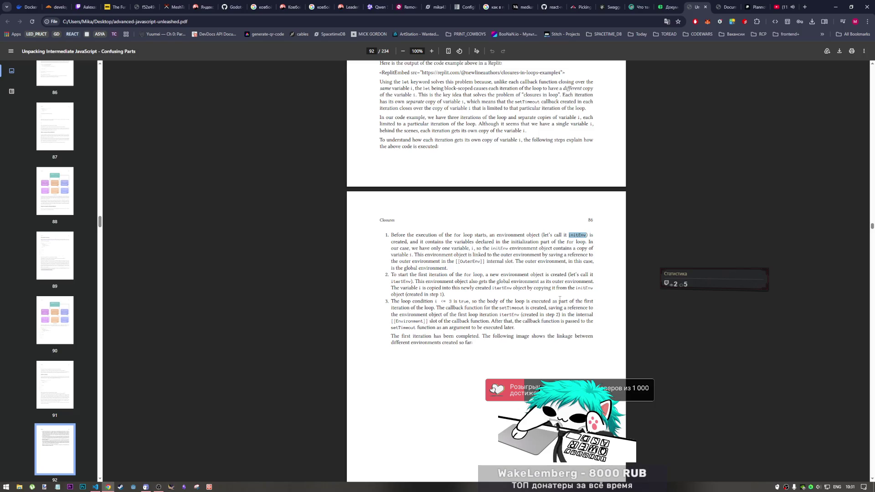
{"action": "scroll", "coordinate": [520, 280], "scroll_direction": "down", "scroll_amount": 1}
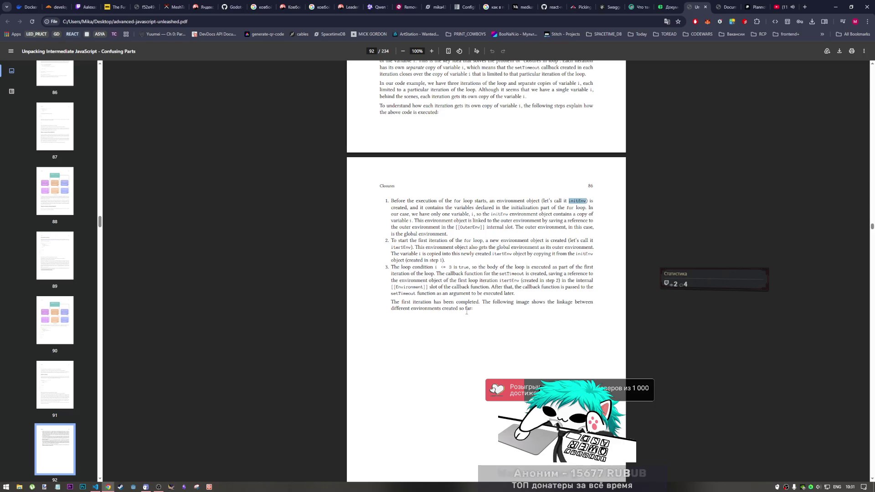
{"action": "scroll", "coordinate": [463, 316], "scroll_direction": "down", "scroll_amount": 2}
{"action": "scroll", "coordinate": [462, 316], "scroll_direction": "down", "scroll_amount": 3}
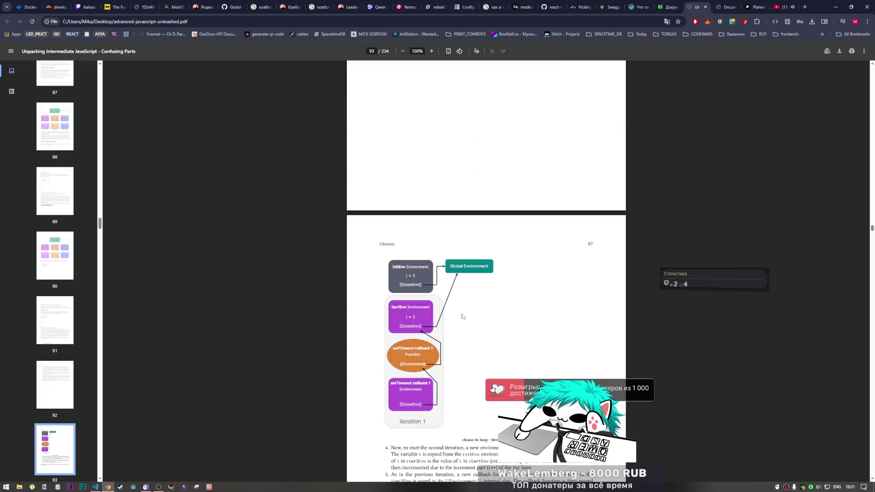
{"action": "scroll", "coordinate": [462, 315], "scroll_direction": "down", "scroll_amount": 1}
{"action": "scroll", "coordinate": [463, 315], "scroll_direction": "down", "scroll_amount": 1}
{"action": "scroll", "coordinate": [463, 315], "scroll_direction": "down", "scroll_amount": 1}
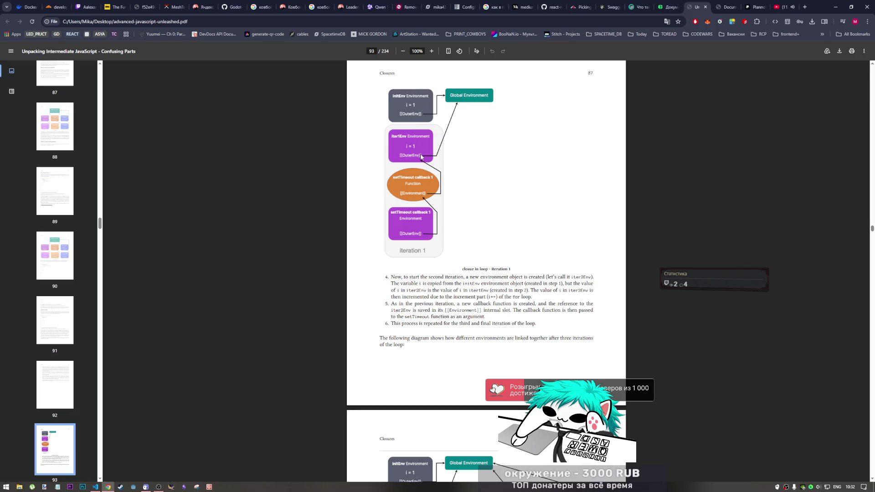
{"action": "scroll", "coordinate": [428, 254], "scroll_direction": "down", "scroll_amount": 1}
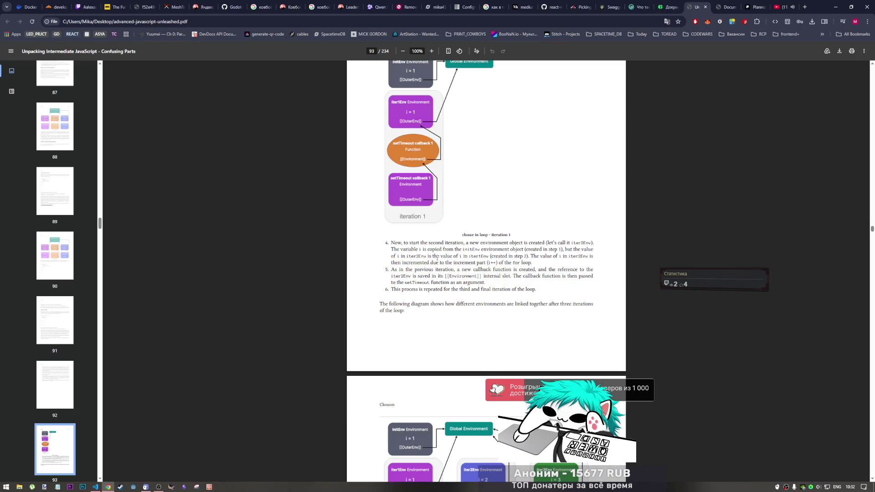
{"action": "scroll", "coordinate": [435, 257], "scroll_direction": "down", "scroll_amount": 2}
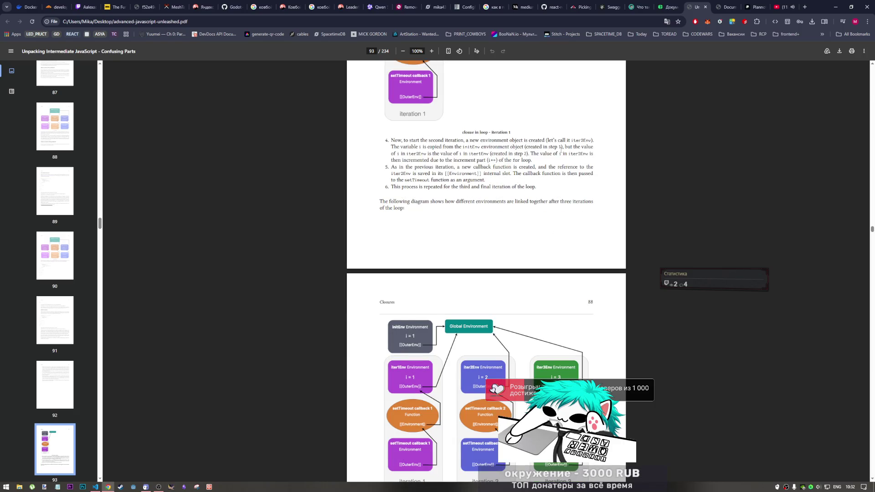
{"action": "scroll", "coordinate": [486, 273], "scroll_direction": "down", "scroll_amount": 1}
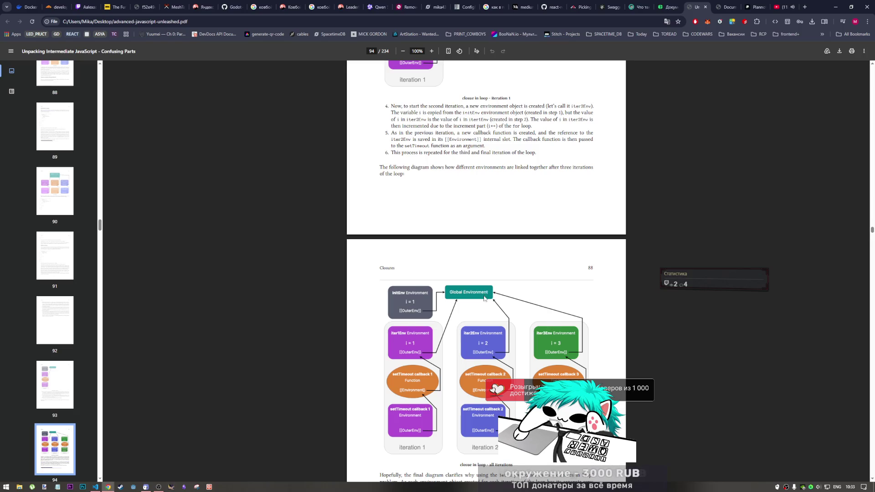
{"action": "scroll", "coordinate": [484, 299], "scroll_direction": "down", "scroll_amount": 3}
{"action": "scroll", "coordinate": [484, 299], "scroll_direction": "down", "scroll_amount": 1}
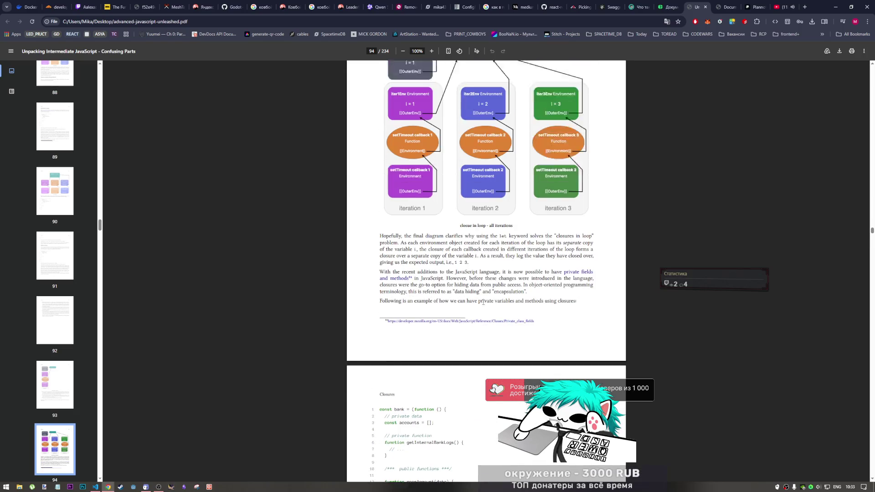
{"action": "scroll", "coordinate": [482, 301], "scroll_direction": "up", "scroll_amount": 2}
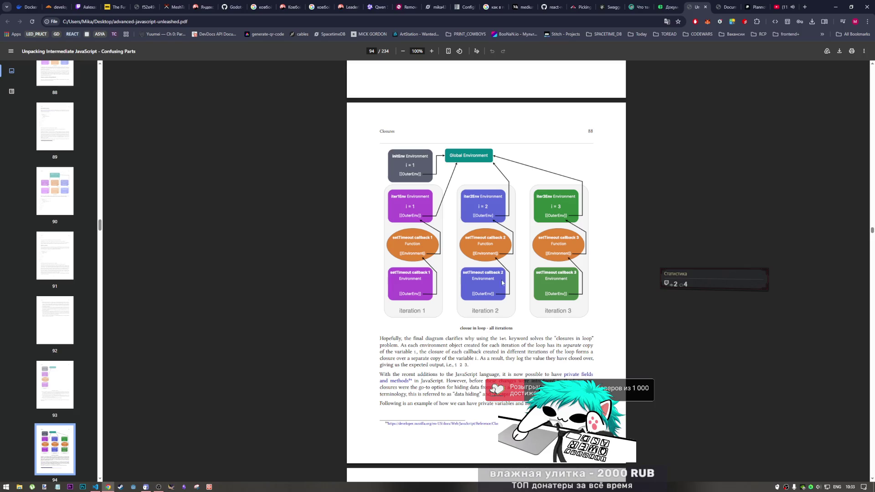
{"action": "scroll", "coordinate": [484, 326], "scroll_direction": "down", "scroll_amount": 1}
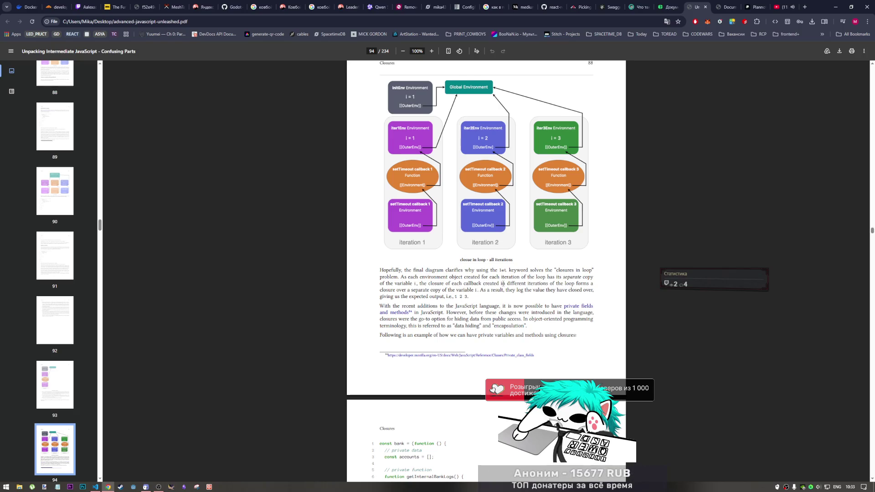
Step: Mark the phrase about each callback's closure, then open MDN's Private elements page in a new tab
{"action": "left_click_drag", "start_coordinate": [418, 283], "coordinate": [566, 284]}
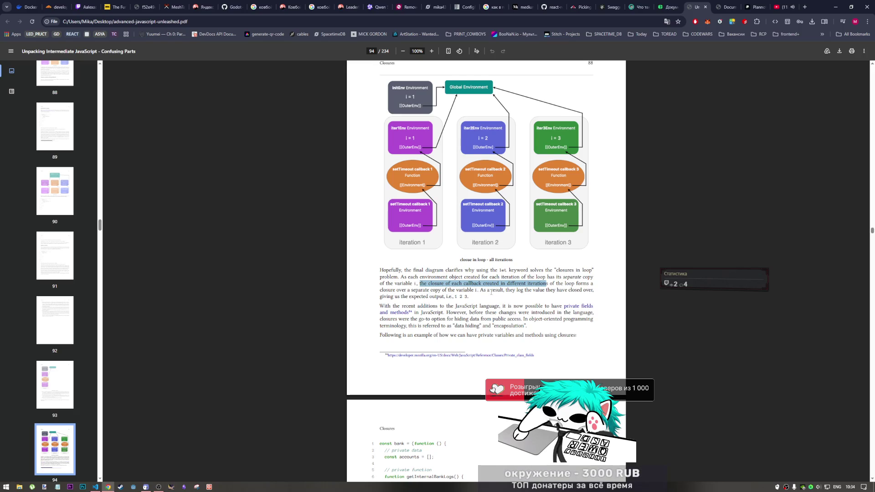
{"action": "left_click", "coordinate": [544, 293]}
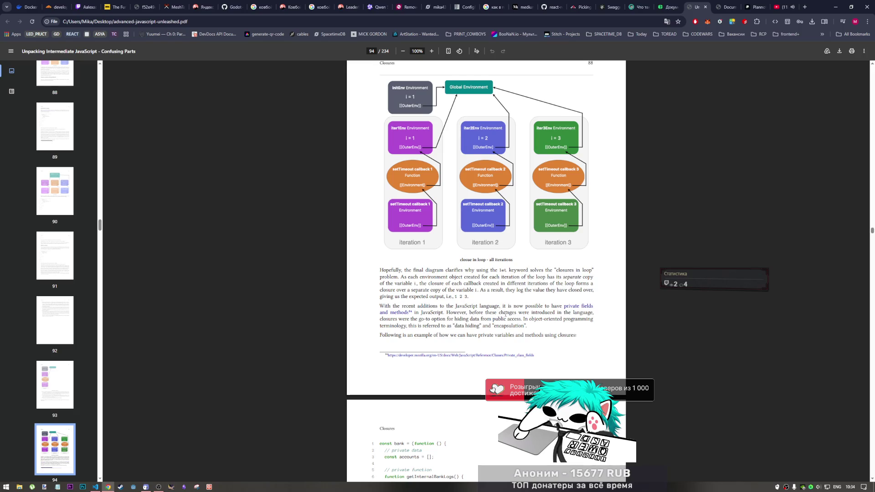
{"action": "middle_click", "coordinate": [572, 309]}
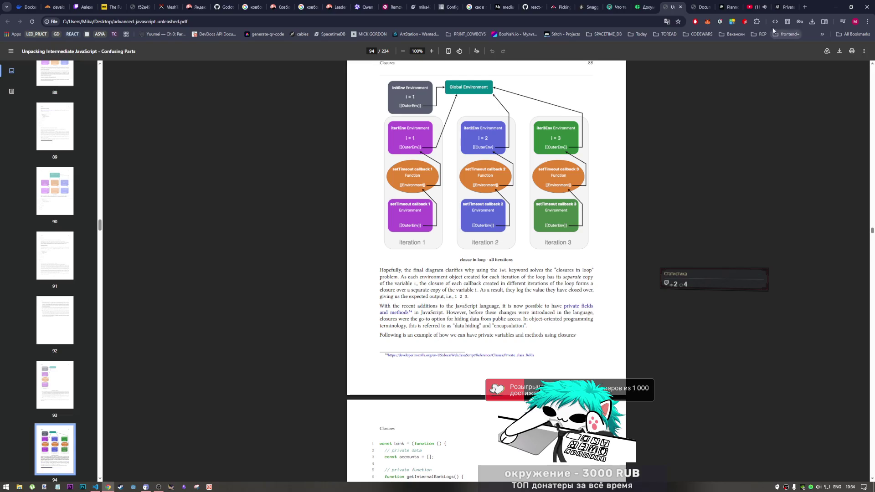
{"action": "left_click", "coordinate": [781, 6]}
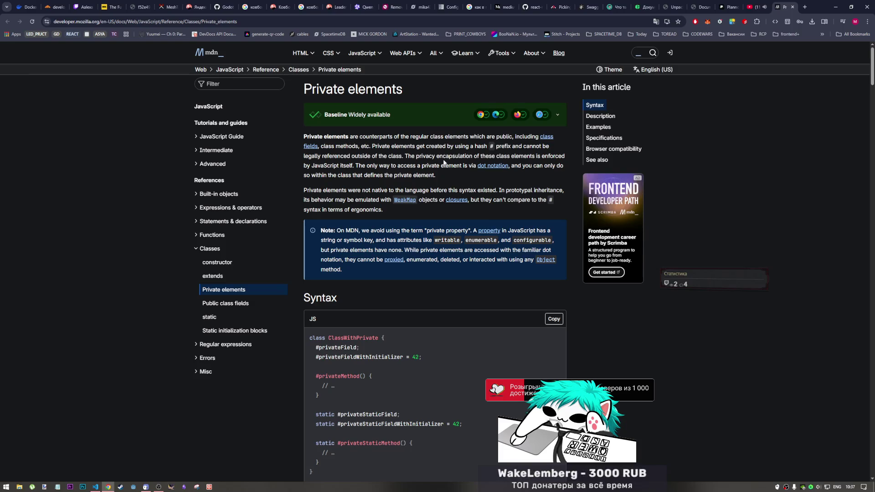
Step: Highlight the phrase 'by using a hash # prefix' on the Private elements page
{"action": "left_click_drag", "start_coordinate": [444, 146], "coordinate": [498, 150]}
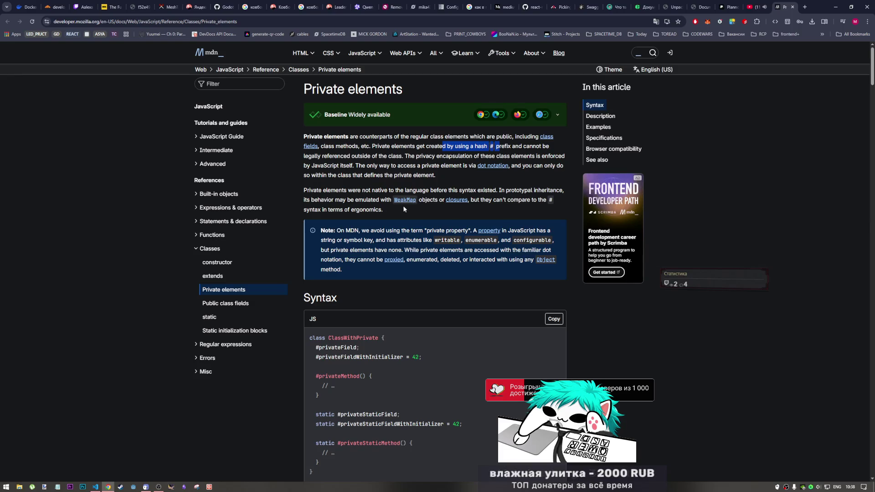
{"action": "scroll", "coordinate": [371, 232], "scroll_direction": "down", "scroll_amount": 1}
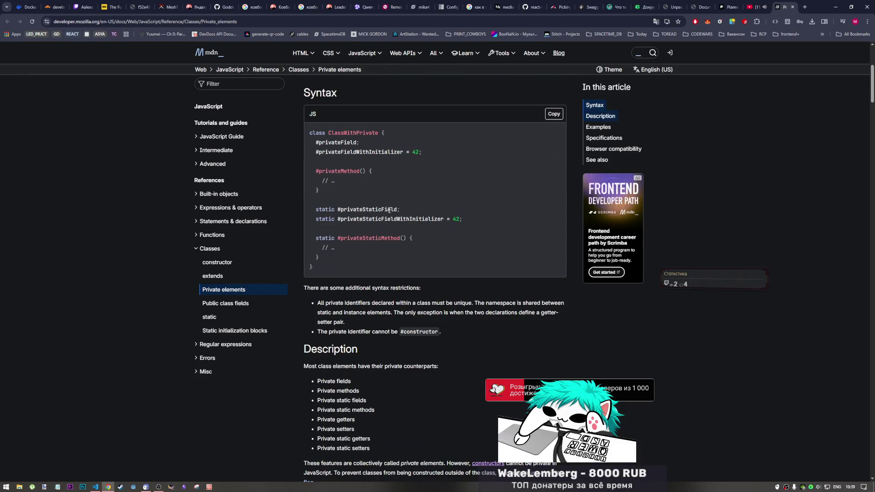
{"action": "scroll", "coordinate": [393, 217], "scroll_direction": "down", "scroll_amount": 3}
{"action": "scroll", "coordinate": [347, 231], "scroll_direction": "down", "scroll_amount": 3}
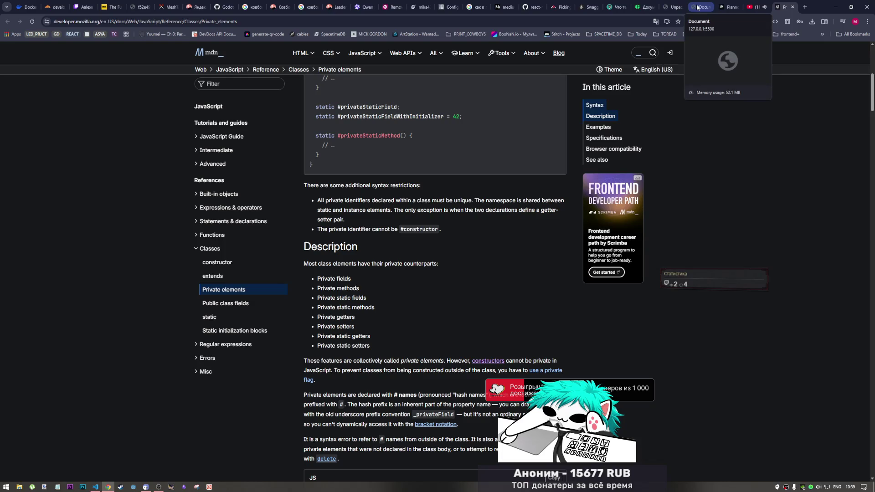
{"action": "scroll", "coordinate": [408, 390], "scroll_direction": "down", "scroll_amount": 3}
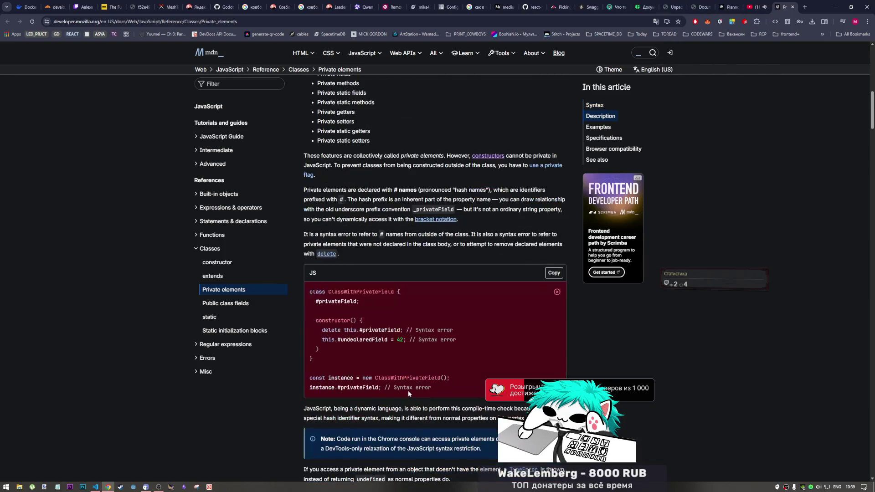
{"action": "scroll", "coordinate": [391, 230], "scroll_direction": "down", "scroll_amount": 1}
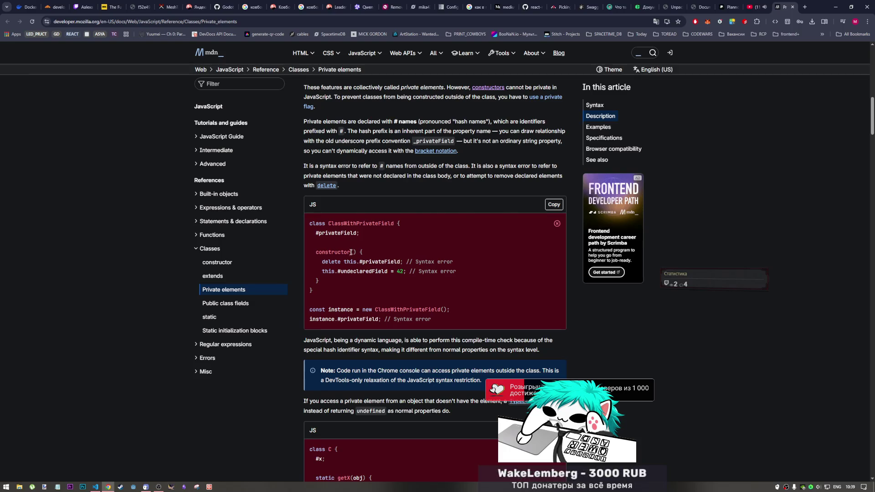
{"action": "scroll", "coordinate": [351, 251], "scroll_direction": "up", "scroll_amount": 4}
{"action": "scroll", "coordinate": [361, 272], "scroll_direction": "up", "scroll_amount": 5}
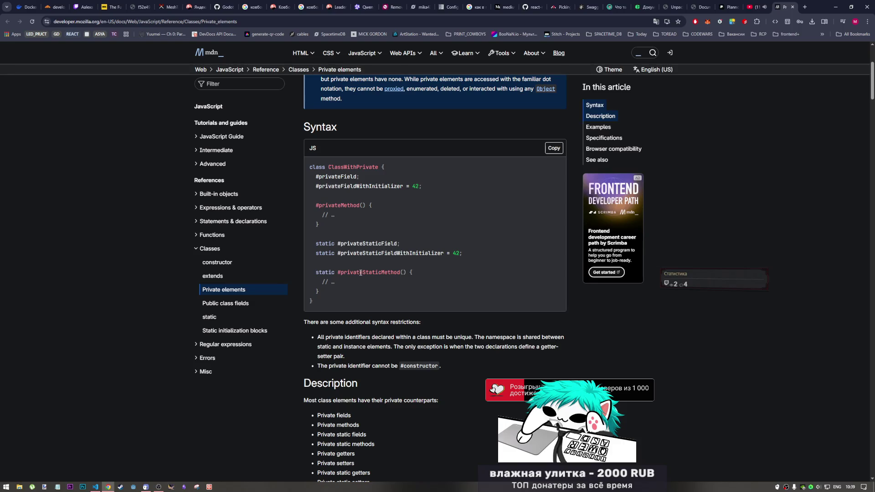
{"action": "scroll", "coordinate": [361, 274], "scroll_direction": "down", "scroll_amount": 2}
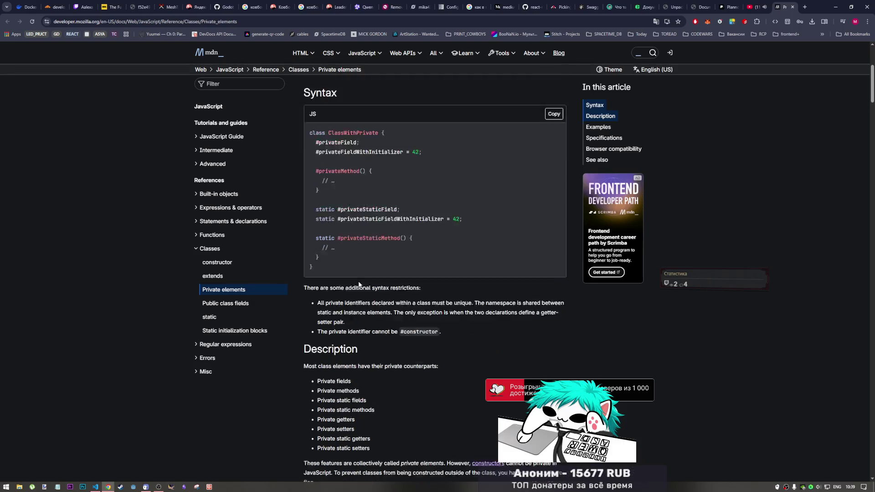
{"action": "scroll", "coordinate": [358, 281], "scroll_direction": "down", "scroll_amount": 4}
{"action": "scroll", "coordinate": [357, 280], "scroll_direction": "down", "scroll_amount": 3}
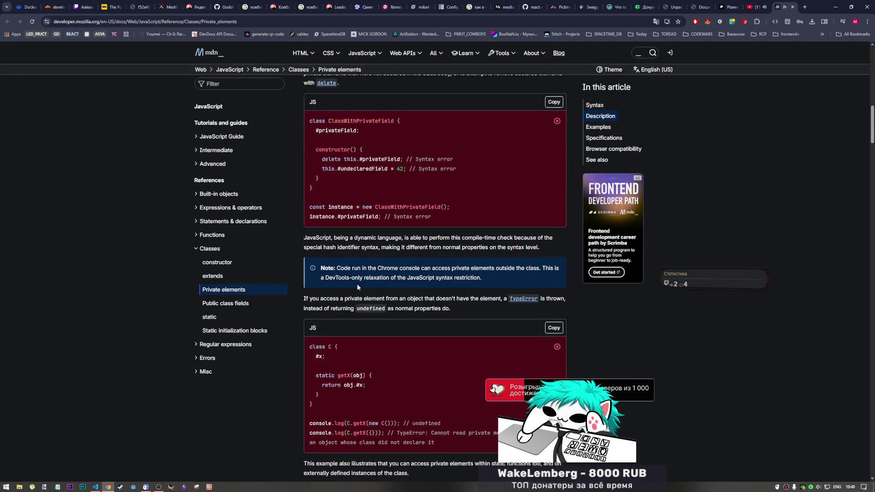
{"action": "scroll", "coordinate": [356, 283], "scroll_direction": "down", "scroll_amount": 3}
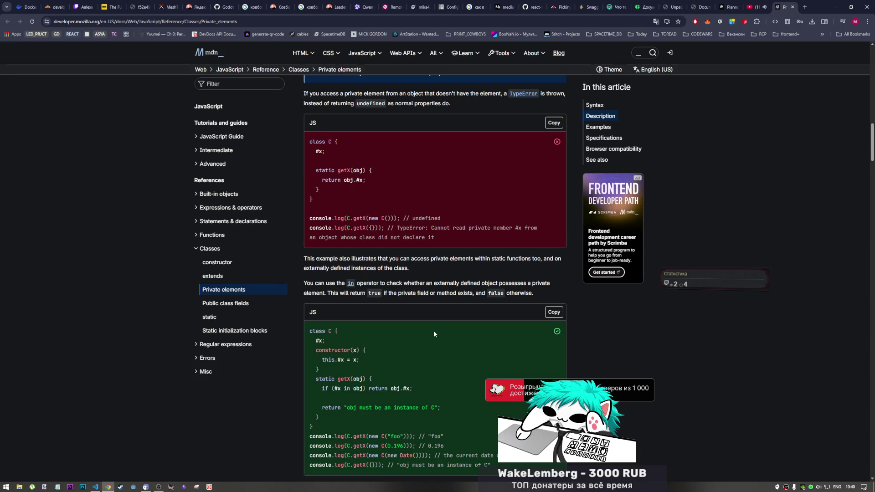
{"action": "scroll", "coordinate": [433, 331], "scroll_direction": "down", "scroll_amount": 2}
{"action": "scroll", "coordinate": [433, 332], "scroll_direction": "down", "scroll_amount": 1}
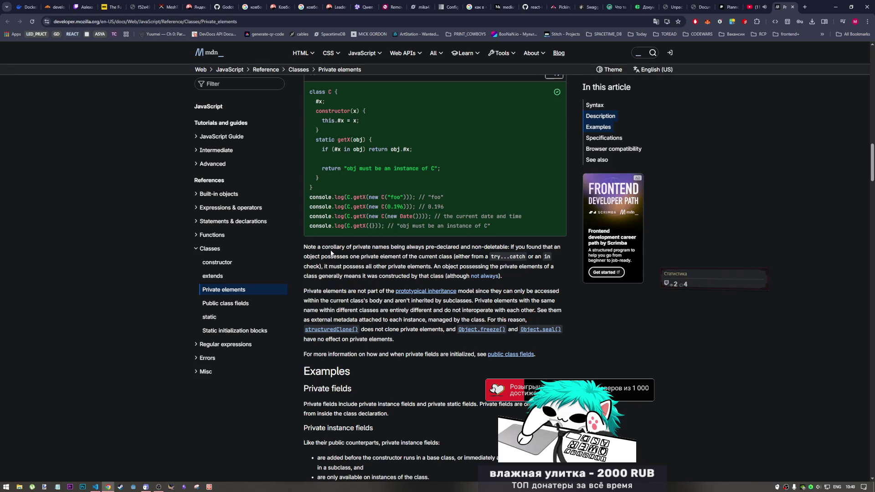
{"action": "scroll", "coordinate": [409, 254], "scroll_direction": "down", "scroll_amount": 1}
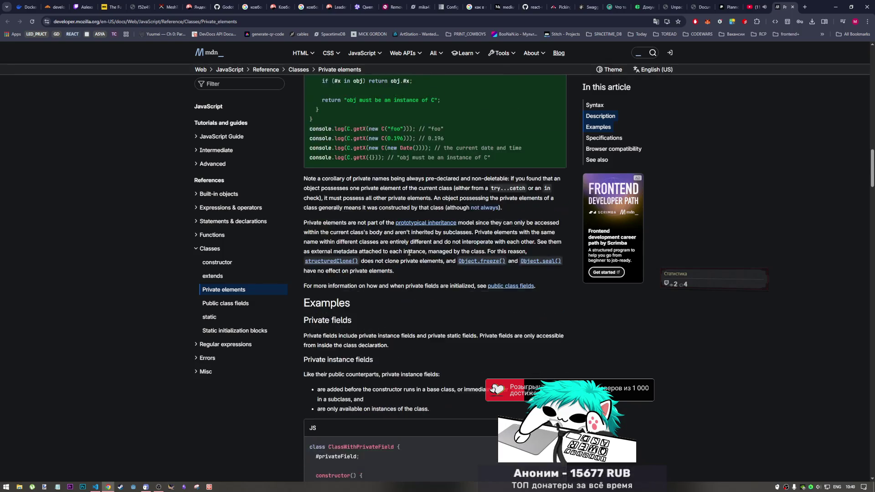
{"action": "scroll", "coordinate": [408, 253], "scroll_direction": "down", "scroll_amount": 2}
{"action": "scroll", "coordinate": [408, 253], "scroll_direction": "down", "scroll_amount": 1}
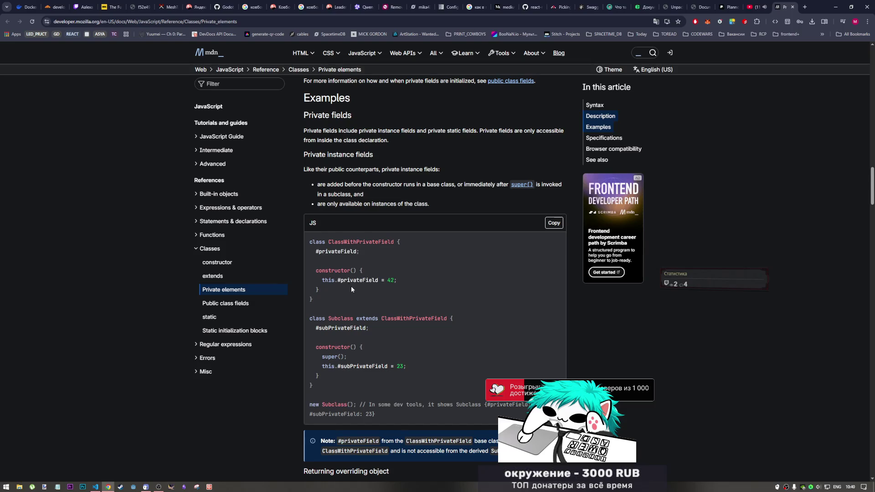
{"action": "scroll", "coordinate": [351, 287], "scroll_direction": "up", "scroll_amount": 3}
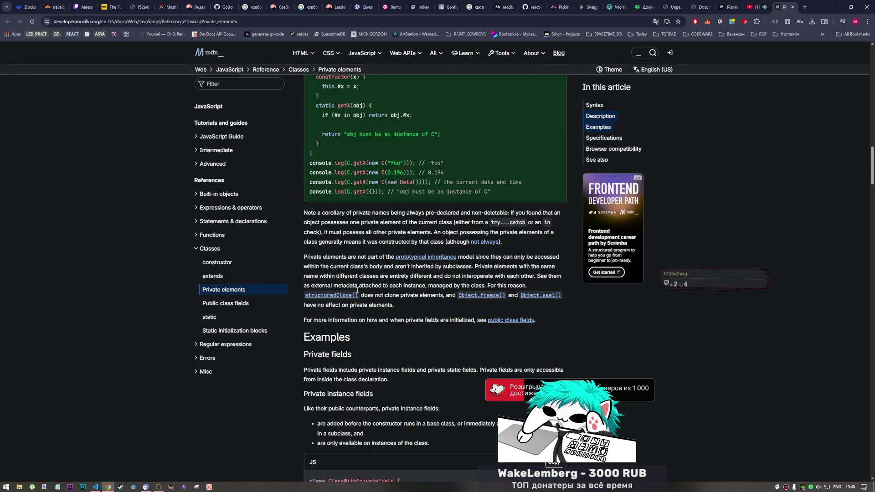
{"action": "scroll", "coordinate": [358, 291], "scroll_direction": "up", "scroll_amount": 2}
{"action": "scroll", "coordinate": [361, 292], "scroll_direction": "up", "scroll_amount": 1}
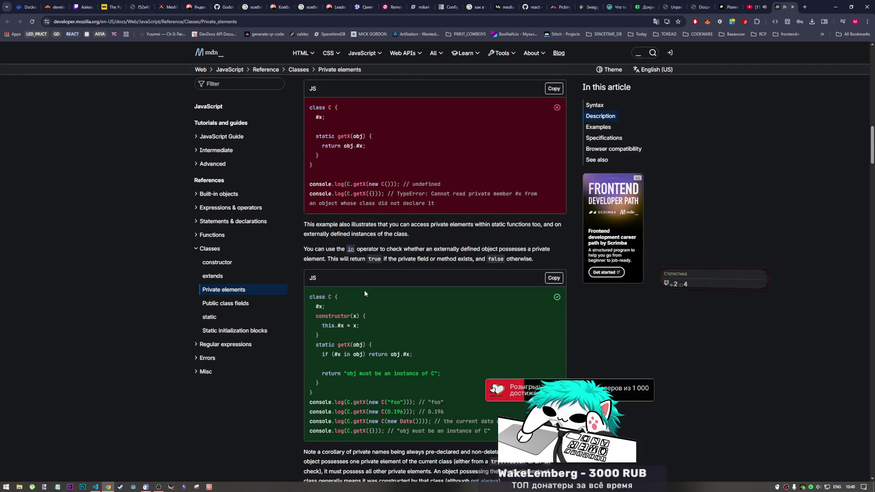
{"action": "scroll", "coordinate": [365, 290], "scroll_direction": "up", "scroll_amount": 2}
{"action": "scroll", "coordinate": [365, 290], "scroll_direction": "up", "scroll_amount": 1}
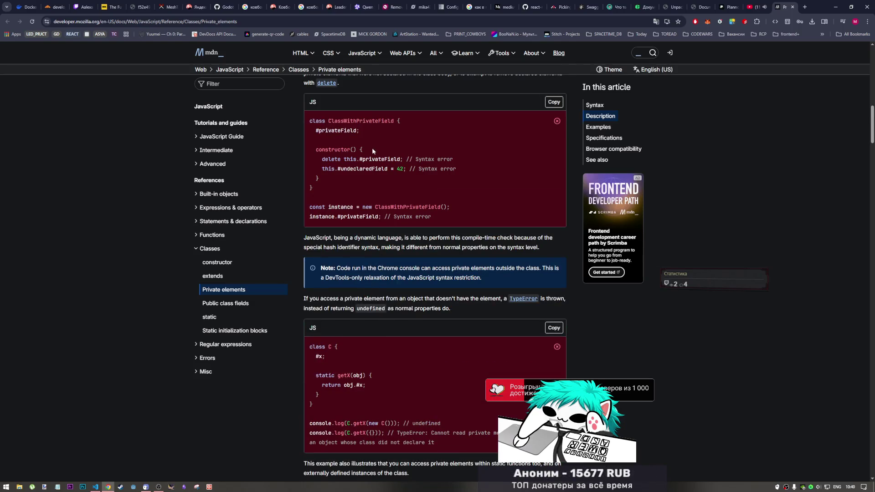
{"action": "scroll", "coordinate": [372, 148], "scroll_direction": "down", "scroll_amount": 3}
{"action": "scroll", "coordinate": [369, 164], "scroll_direction": "down", "scroll_amount": 3}
{"action": "scroll", "coordinate": [367, 181], "scroll_direction": "down", "scroll_amount": 3}
{"action": "scroll", "coordinate": [366, 181], "scroll_direction": "down", "scroll_amount": 3}
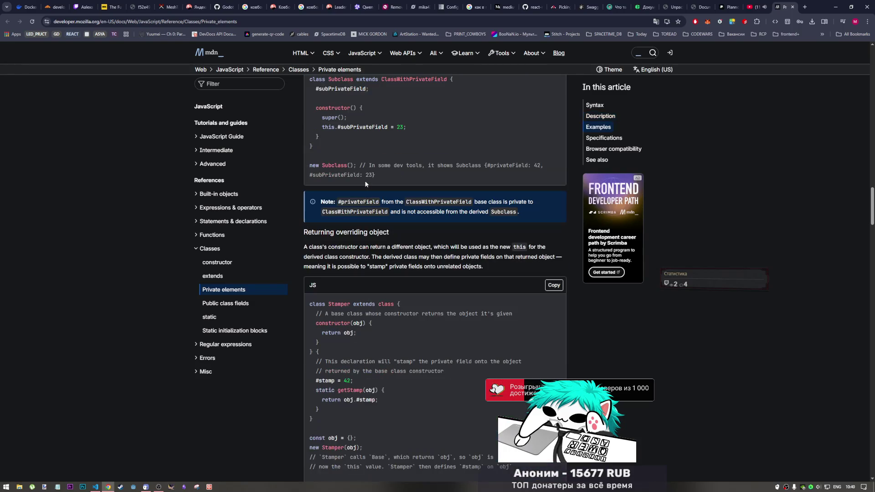
{"action": "scroll", "coordinate": [383, 192], "scroll_direction": "up", "scroll_amount": 3}
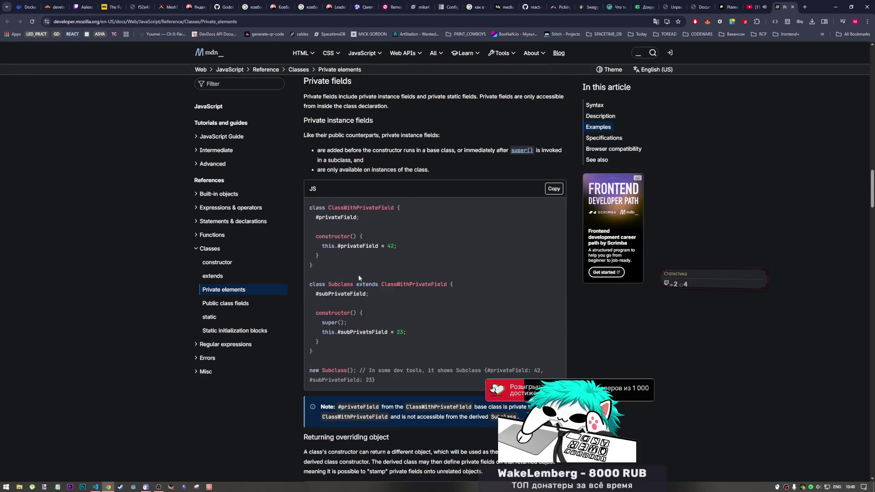
{"action": "scroll", "coordinate": [364, 316], "scroll_direction": "down", "scroll_amount": 1}
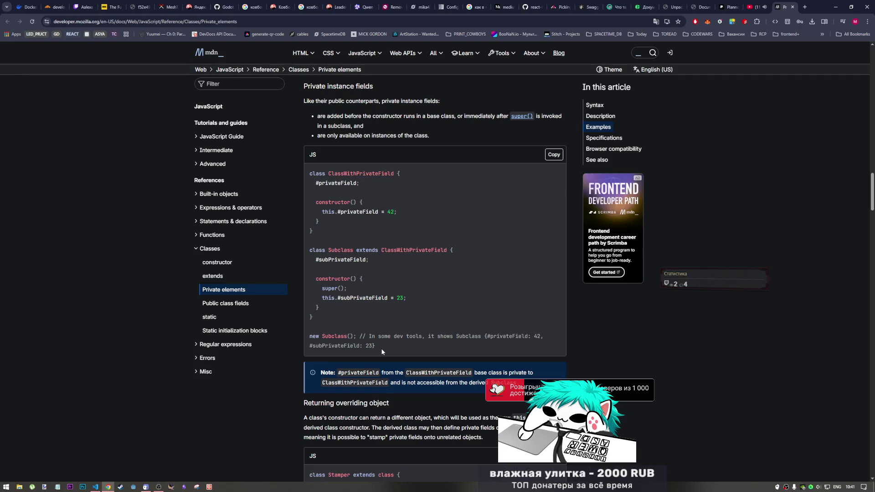
{"action": "scroll", "coordinate": [399, 325], "scroll_direction": "down", "scroll_amount": 1}
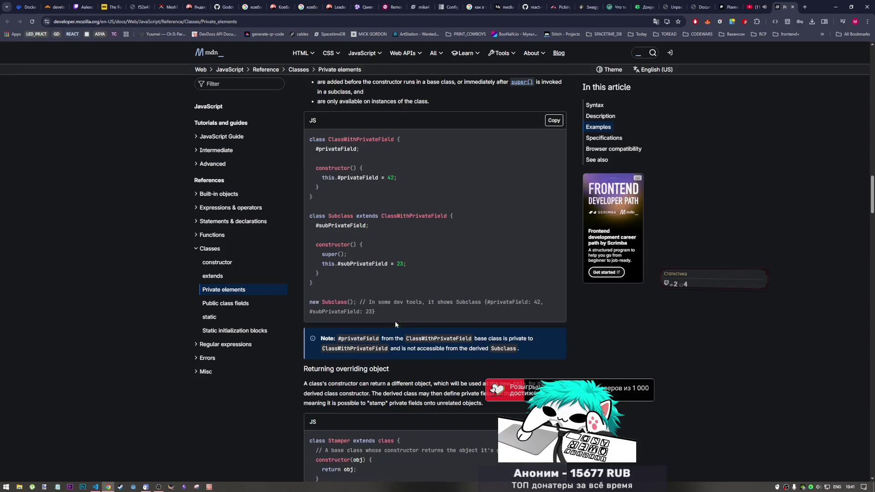
{"action": "scroll", "coordinate": [395, 321], "scroll_direction": "down", "scroll_amount": 3}
{"action": "scroll", "coordinate": [383, 324], "scroll_direction": "down", "scroll_amount": 1}
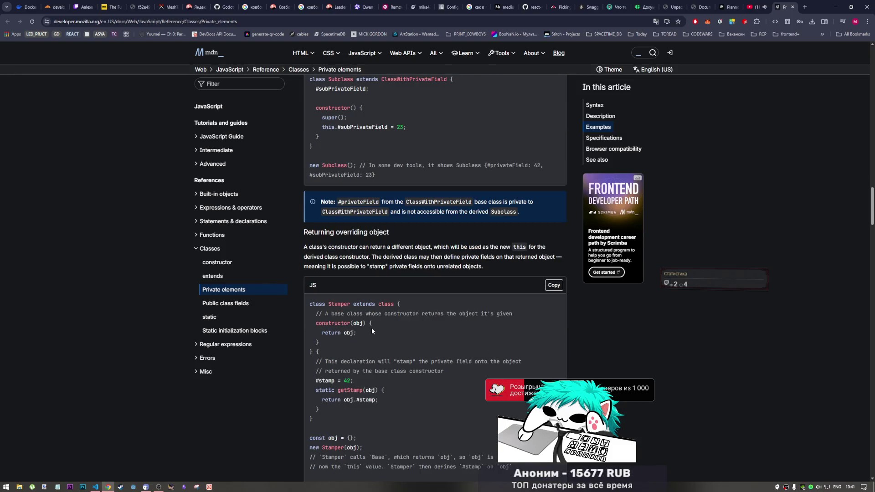
{"action": "scroll", "coordinate": [361, 331], "scroll_direction": "down", "scroll_amount": 2}
{"action": "scroll", "coordinate": [360, 335], "scroll_direction": "down", "scroll_amount": 2}
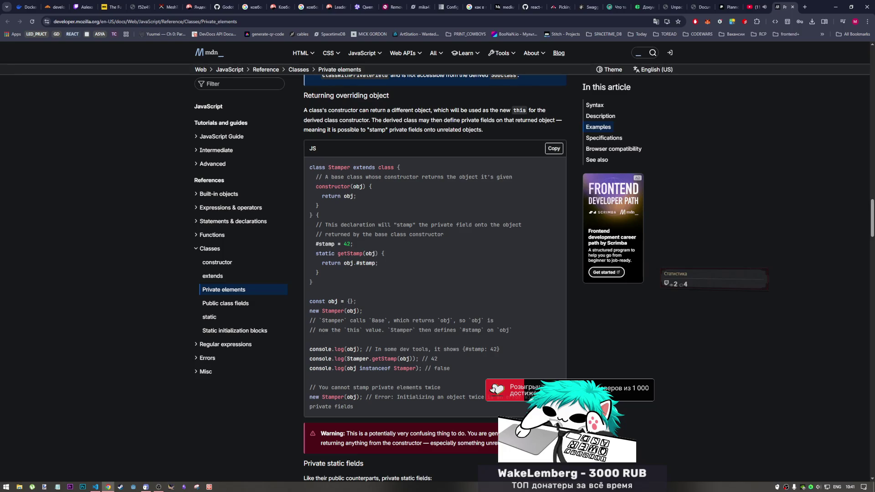
{"action": "scroll", "coordinate": [436, 278], "scroll_direction": "down", "scroll_amount": 1}
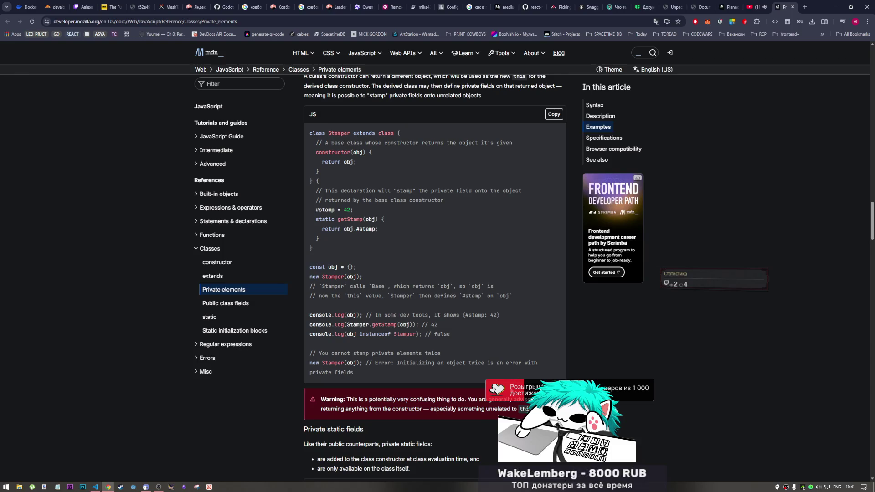
{"action": "scroll", "coordinate": [425, 390], "scroll_direction": "down", "scroll_amount": 1}
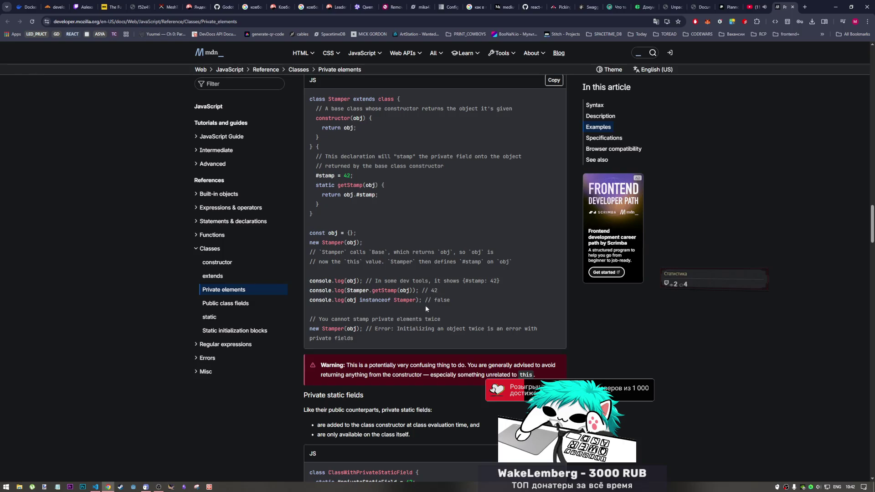
{"action": "scroll", "coordinate": [419, 299], "scroll_direction": "down", "scroll_amount": 3}
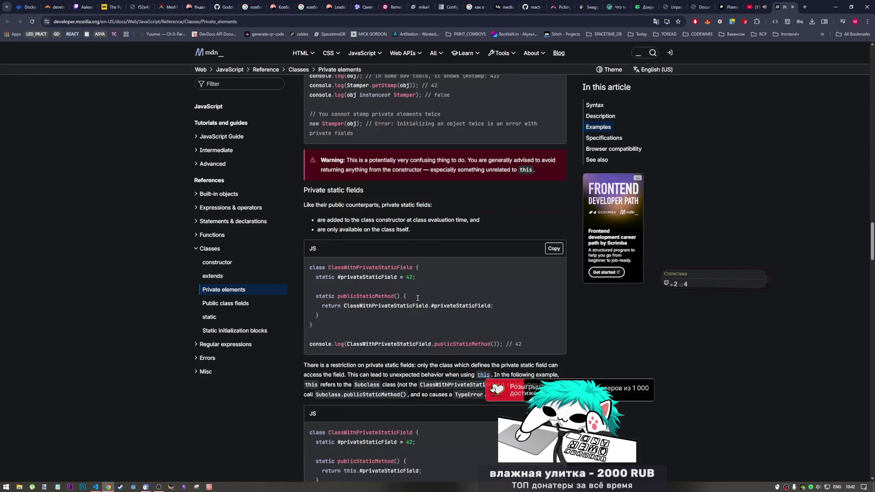
{"action": "scroll", "coordinate": [418, 300], "scroll_direction": "down", "scroll_amount": 3}
{"action": "scroll", "coordinate": [416, 299], "scroll_direction": "up", "scroll_amount": 1}
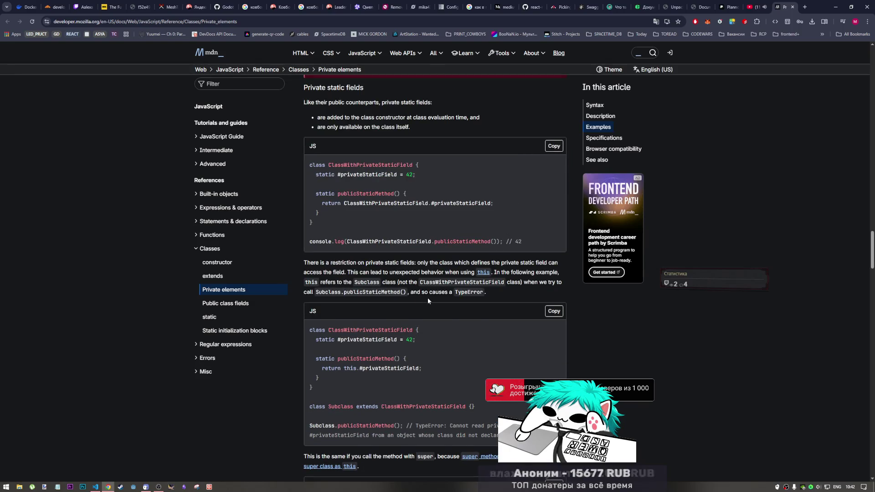
Step: Close the MDN Private elements documentation tab
{"action": "left_click", "coordinate": [792, 7]}
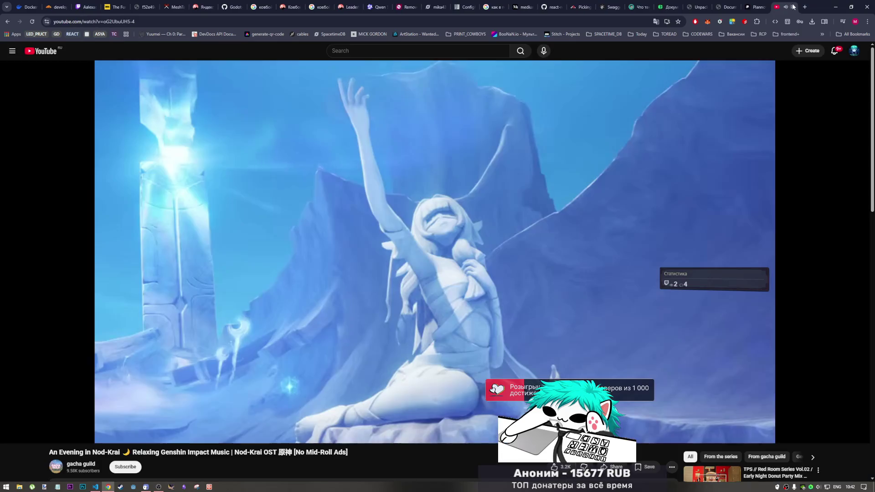
Step: Switch to the JavaScript book PDF and select the entire bank IIFE code listing
{"action": "left_click", "coordinate": [707, 5]}
{"action": "scroll", "coordinate": [537, 254], "scroll_direction": "down", "scroll_amount": 1}
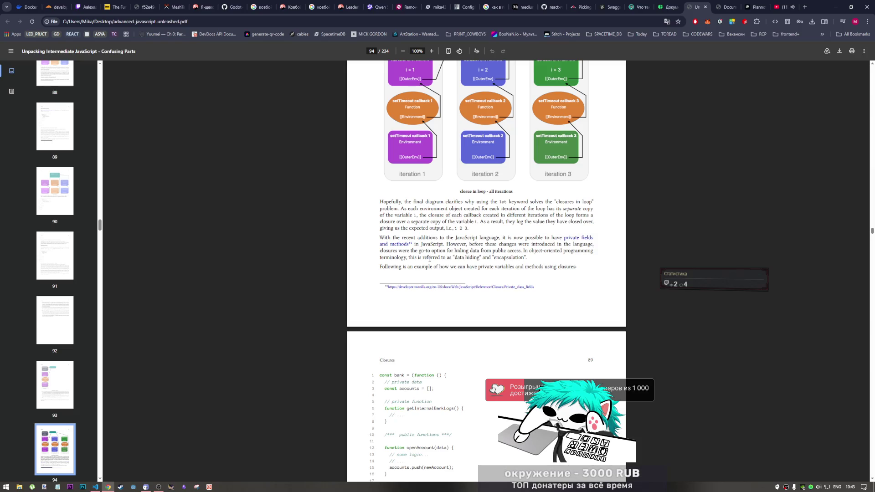
{"action": "scroll", "coordinate": [420, 256], "scroll_direction": "down", "scroll_amount": 3}
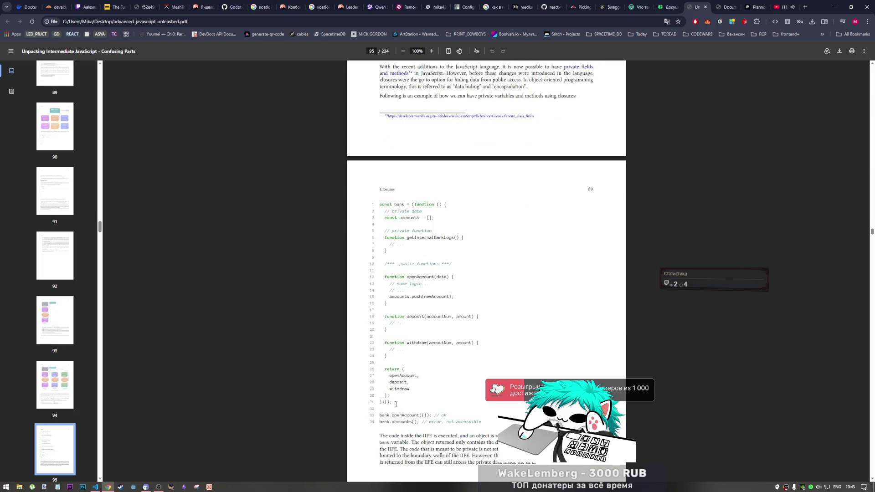
{"action": "left_click_drag", "start_coordinate": [393, 402], "coordinate": [378, 207]}
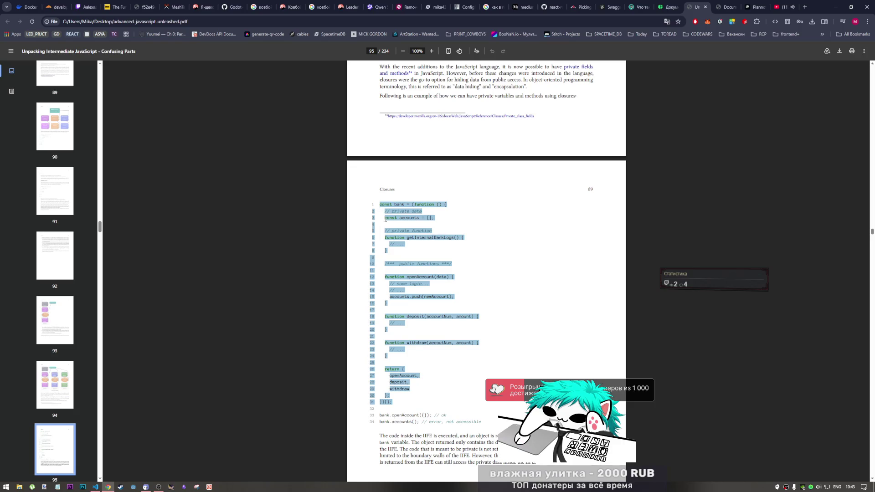
Step: Add cursors on lines 391–408 of the bank IIFE in samples.js, reindent and save with formatting
{"action": "left_click", "coordinate": [101, 487]}
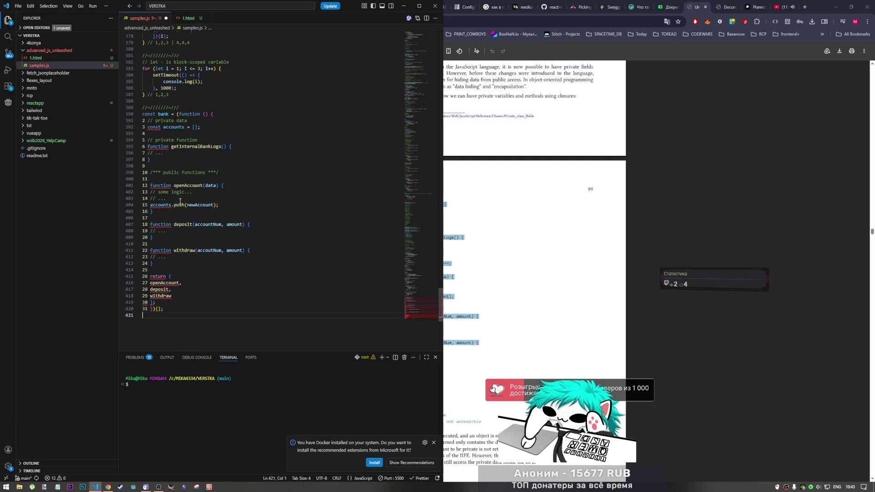
{"action": "left_click", "coordinate": [144, 121]}
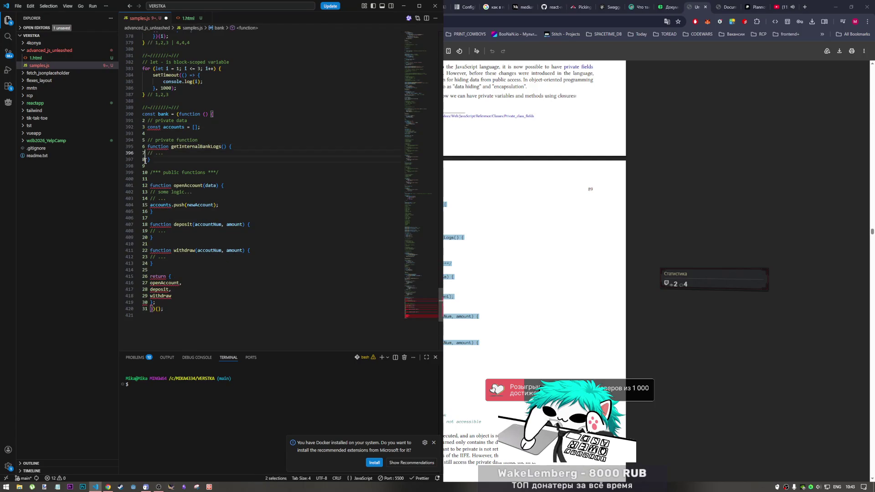
{"action": "key", "text": "Down"}
{"action": "key", "text": "Down"}
{"action": "key", "text": "Down"}
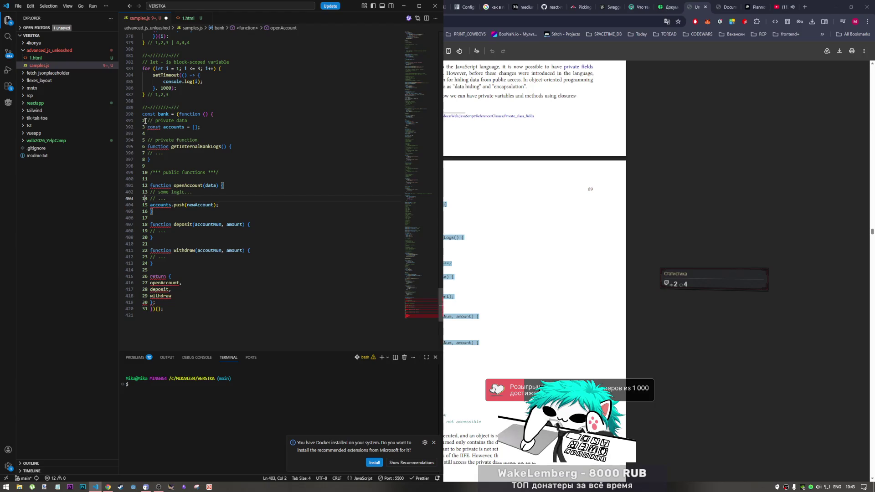
{"action": "left_click_drag", "start_coordinate": [146, 122], "coordinate": [145, 309]}
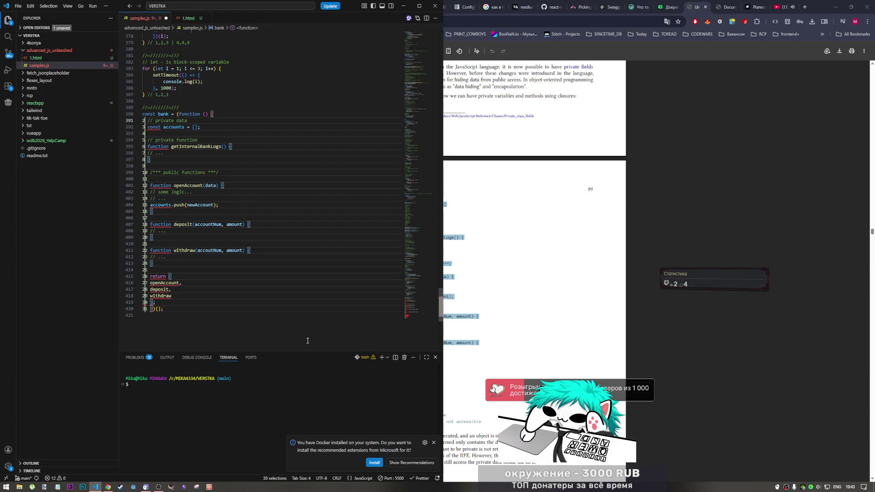
{"action": "key", "text": "ctrl+s"}
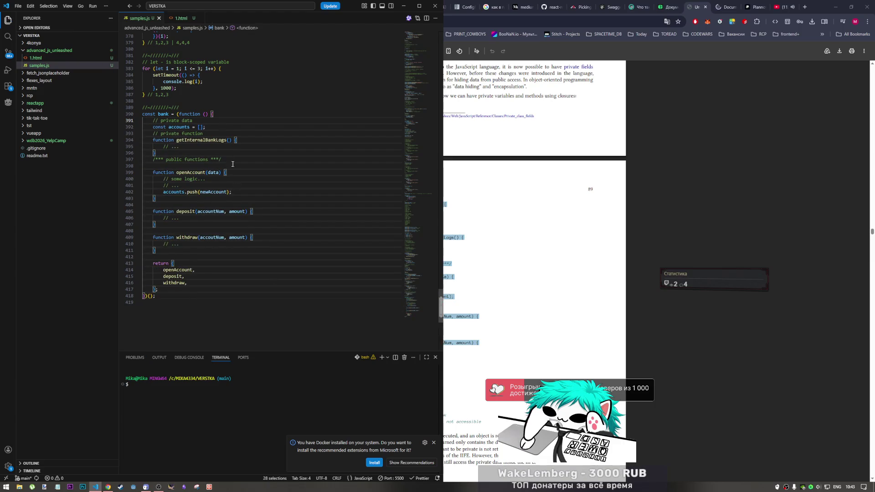
{"action": "left_click", "coordinate": [202, 121]}
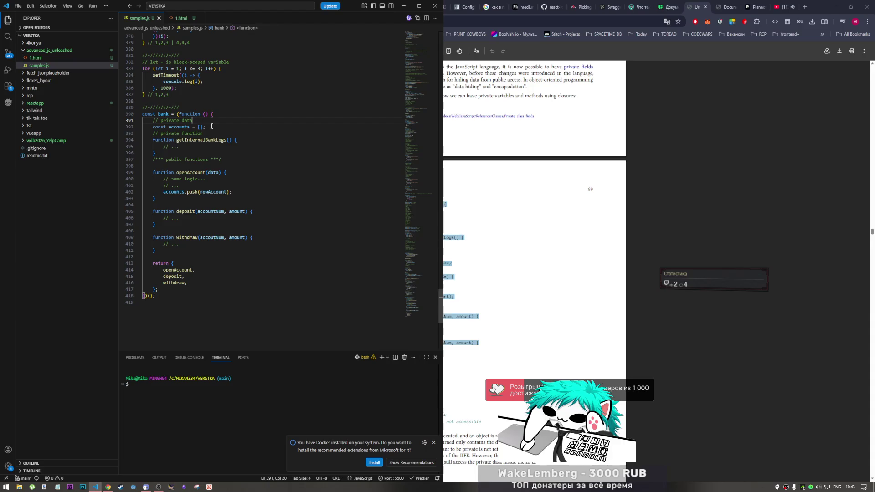
{"action": "left_click_drag", "start_coordinate": [206, 127], "coordinate": [153, 128]}
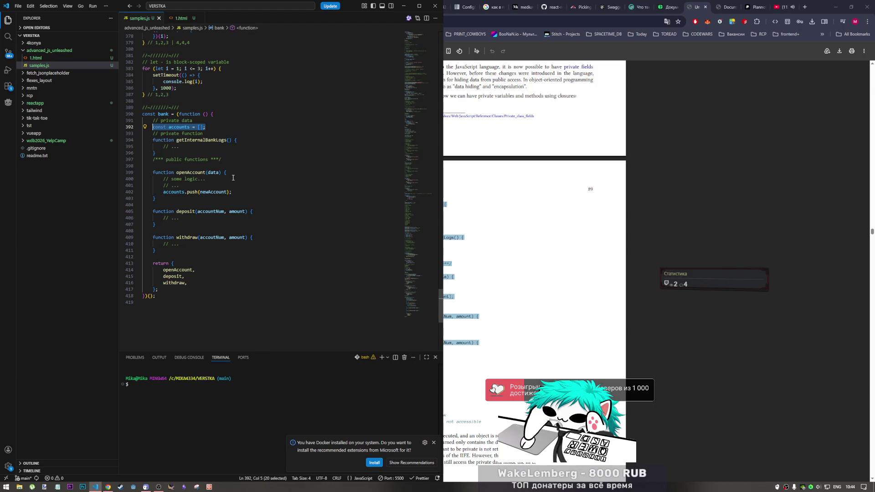
{"action": "double_click", "coordinate": [164, 115]}
{"action": "left_click_drag", "start_coordinate": [180, 114], "coordinate": [212, 114]}
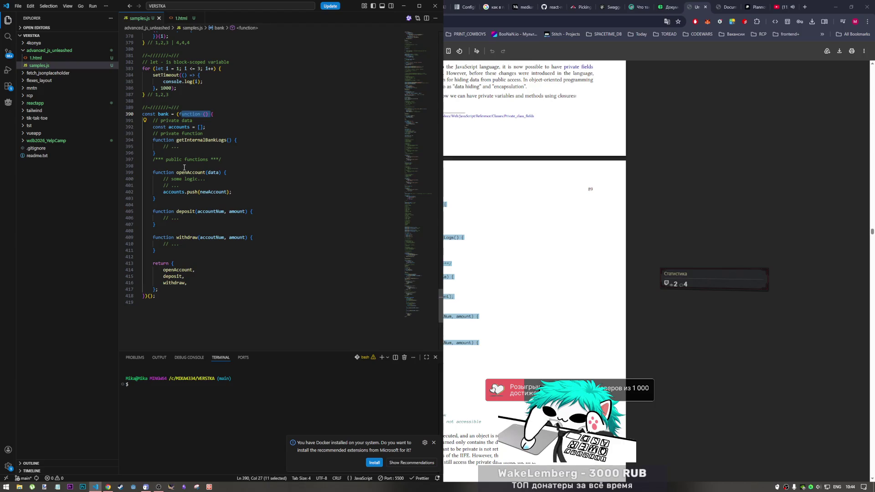
{"action": "left_click", "coordinate": [173, 264]}
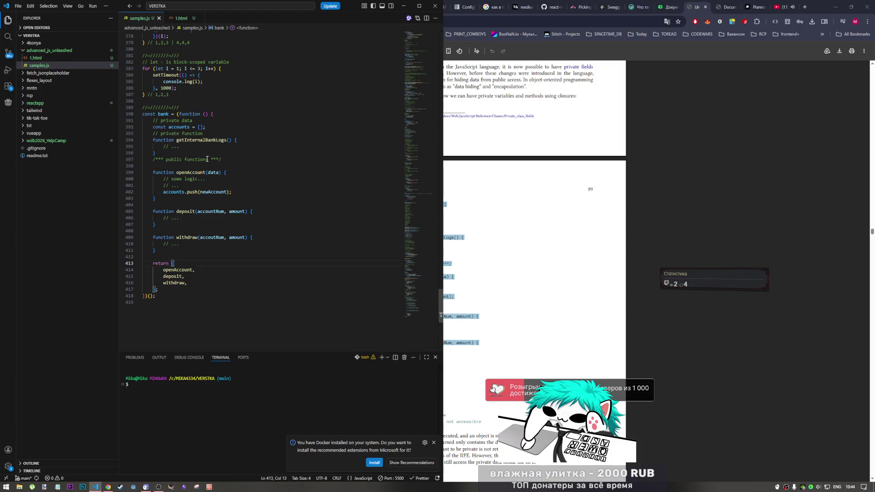
{"action": "left_click", "coordinate": [145, 295]}
{"action": "mouse_move", "coordinate": [216, 114]}
{"action": "left_mouse_down"}
{"action": "mouse_move", "coordinate": [152, 286]}
{"action": "mouse_move", "coordinate": [215, 115]}
{"action": "left_mouse_up"}
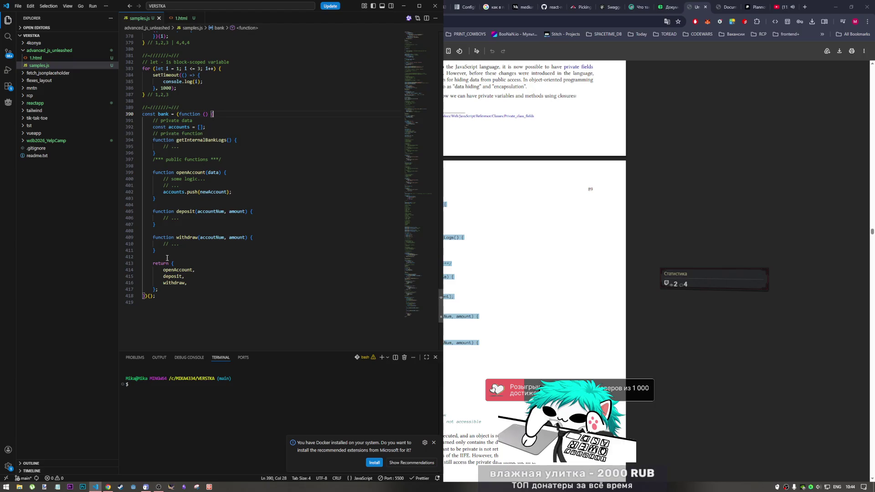
Step: Highlight the returned object's contents, then bring the PDF book's bank example to the front
{"action": "left_click_drag", "start_coordinate": [155, 288], "coordinate": [172, 263]}
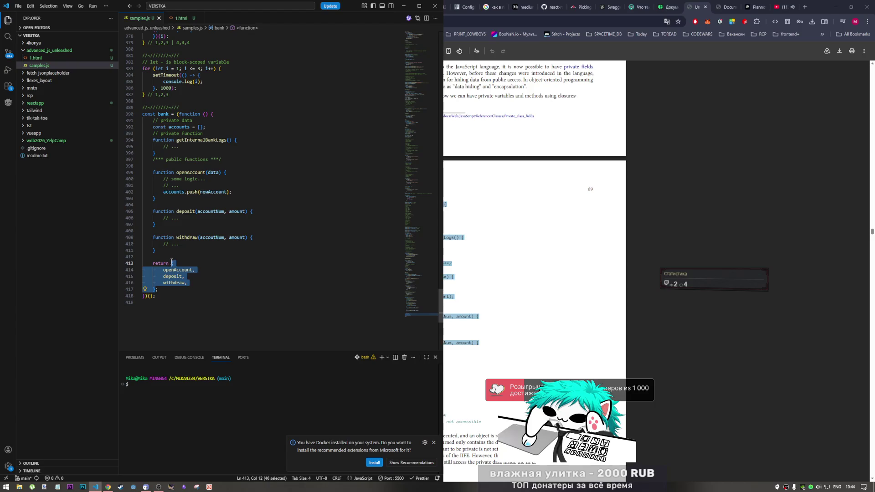
{"action": "key", "text": "Right"}
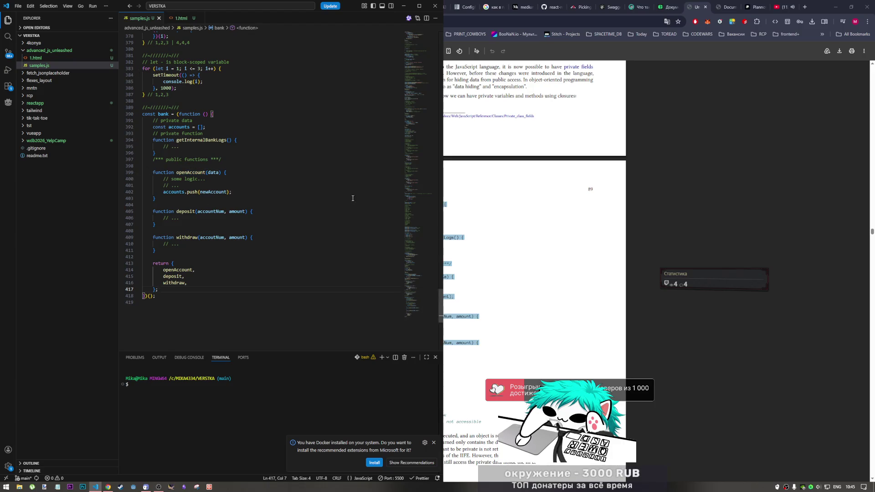
{"action": "left_click", "coordinate": [555, 211]}
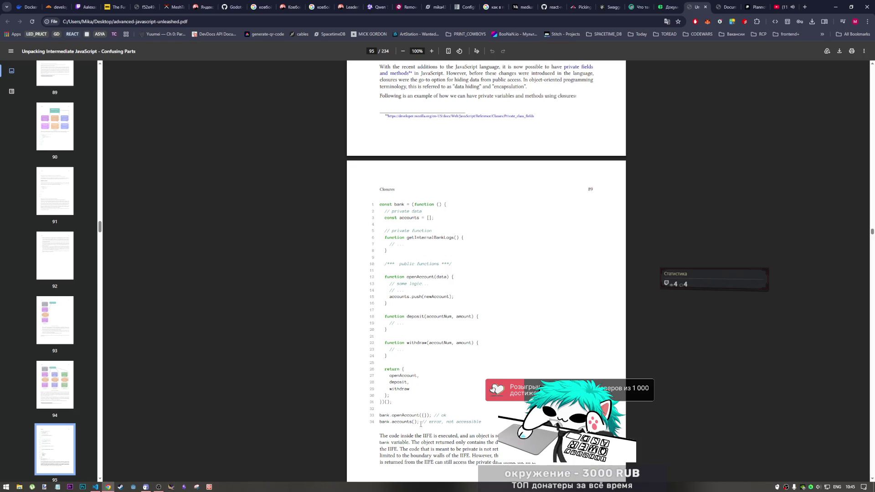
Step: Paste the book's bank.openAccount({}); // ok and bank.accounts(); lines below the IIFE, removing the stray line number 34
{"action": "left_click_drag", "start_coordinate": [419, 422], "coordinate": [380, 415]}
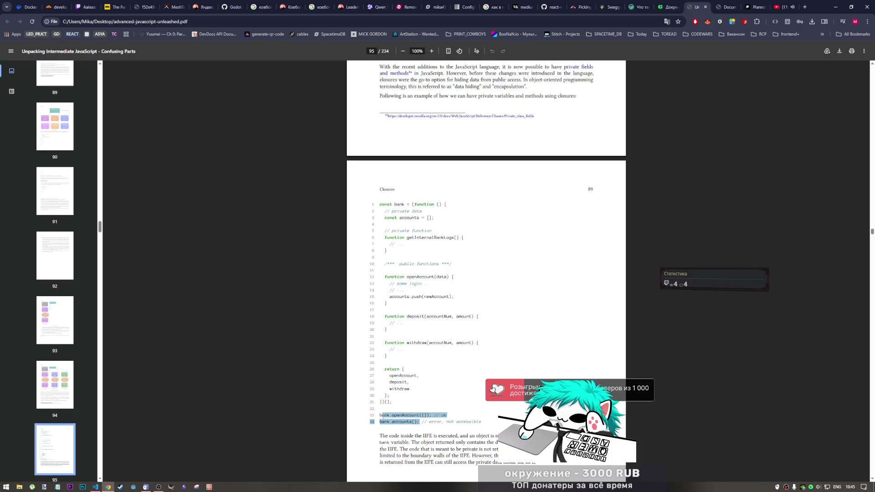
{"action": "left_click", "coordinate": [96, 486]}
{"action": "left_click", "coordinate": [178, 307]}
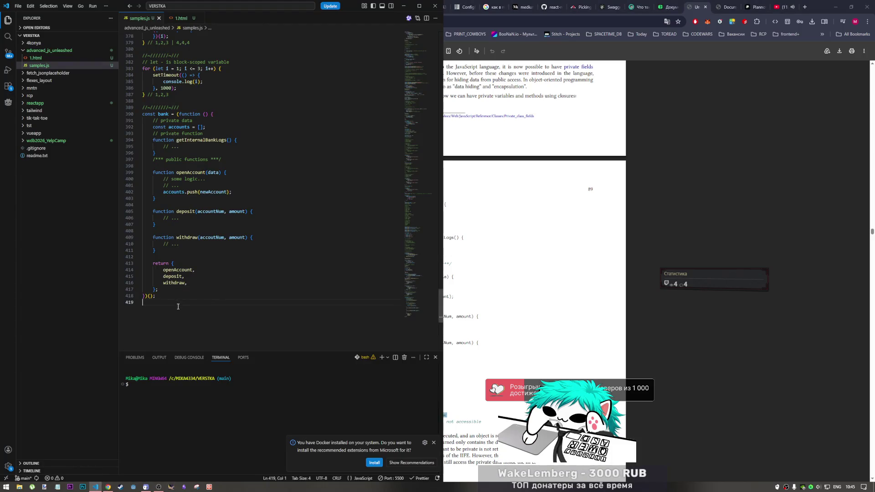
{"action": "type", "text": "bank.openAccount({}); // ok 34 bank.accounts();"}
{"action": "left_click_drag", "start_coordinate": [151, 309], "coordinate": [129, 310]}
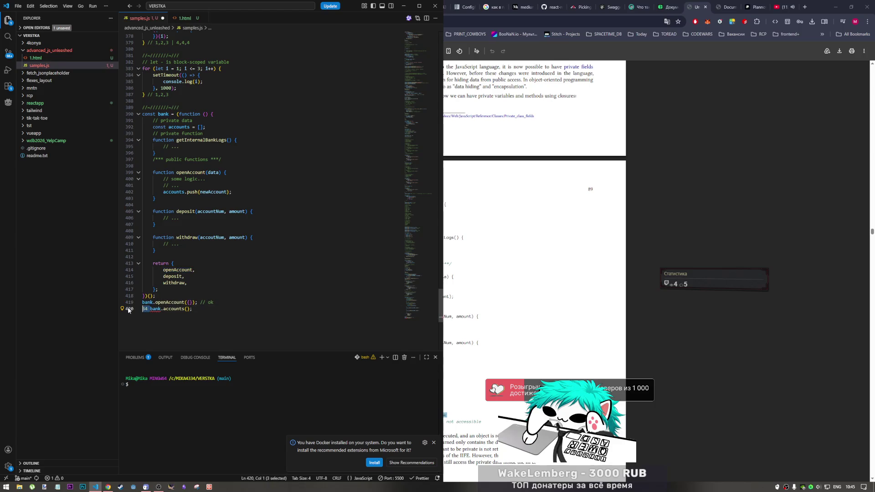
{"action": "key", "text": "BackSpace"}
Step: Append the '// error, not accessible' comment after bank.accounts(); and return to the PDF book
{"action": "left_click", "coordinate": [481, 406]}
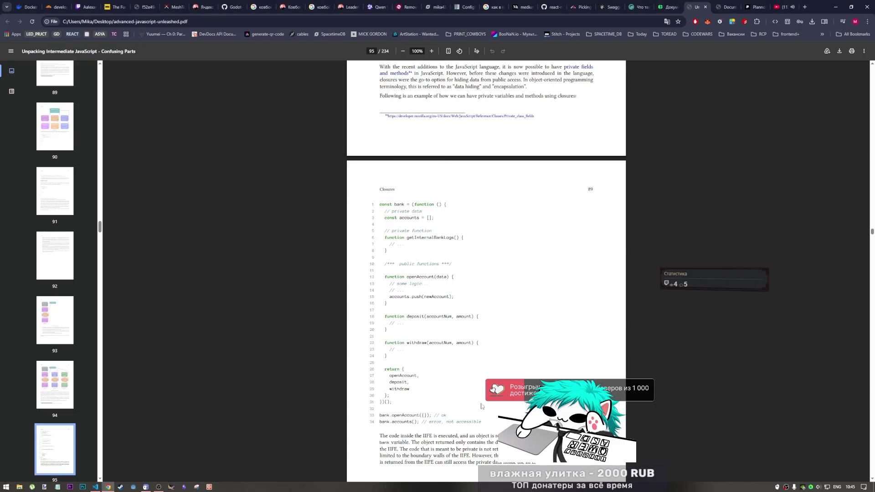
{"action": "left_click_drag", "start_coordinate": [482, 422], "coordinate": [422, 422]}
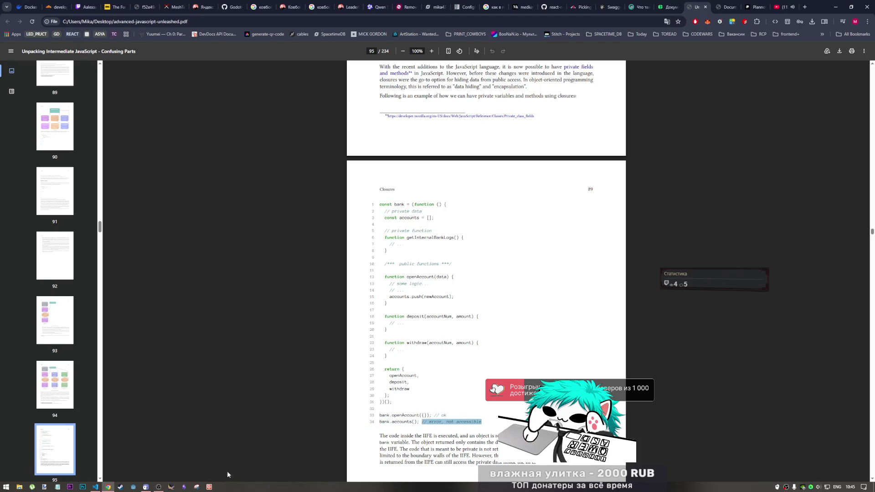
{"action": "left_click", "coordinate": [95, 487]}
{"action": "left_click", "coordinate": [219, 314]}
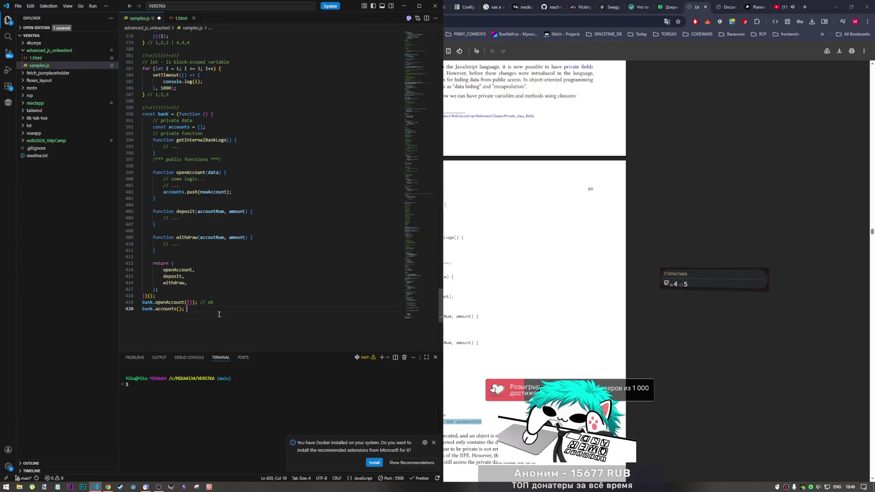
{"action": "key", "text": "ctrl+v"}
{"action": "key", "text": "Return"}
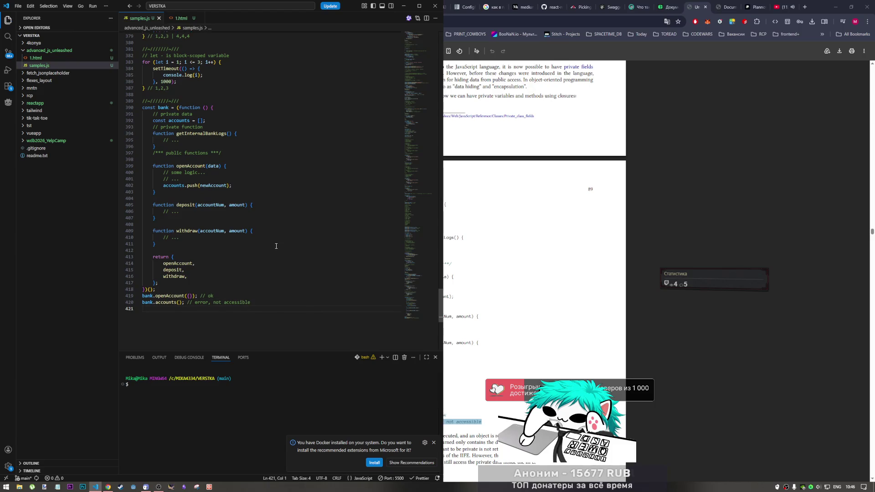
{"action": "left_click", "coordinate": [544, 258]}
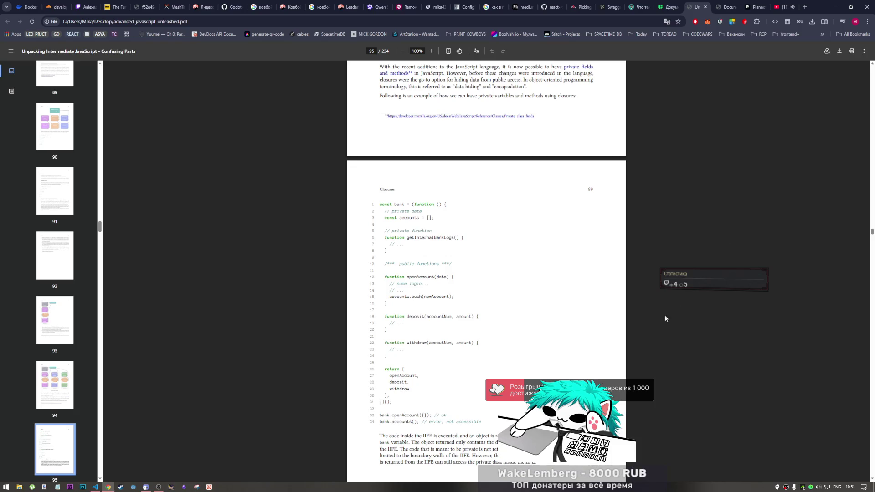
{"action": "scroll", "coordinate": [392, 340], "scroll_direction": "down", "scroll_amount": 2}
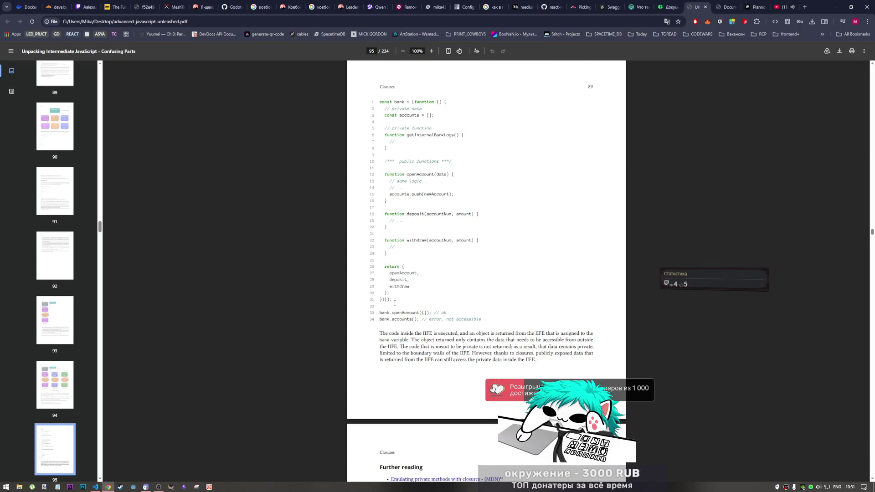
Step: Mark the returned methods and the IIFE mention in the bank example, then switch to the local test page
{"action": "left_click_drag", "start_coordinate": [411, 332], "coordinate": [434, 334]}
{"action": "left_click_drag", "start_coordinate": [516, 333], "coordinate": [533, 334]}
{"action": "left_click_drag", "start_coordinate": [388, 272], "coordinate": [413, 287]}
{"action": "left_click", "coordinate": [466, 309]}
{"action": "left_click_drag", "start_coordinate": [534, 332], "coordinate": [574, 334]}
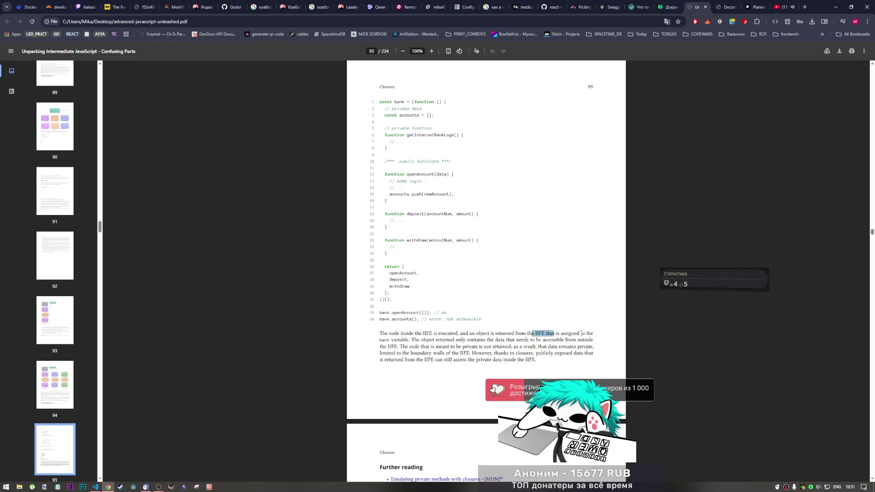
{"action": "scroll", "coordinate": [410, 332], "scroll_direction": "down", "scroll_amount": 1}
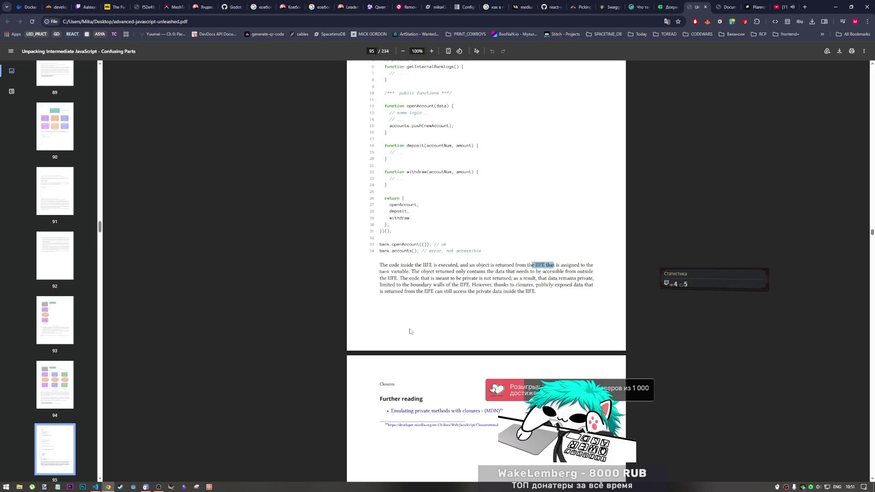
{"action": "scroll", "coordinate": [411, 331], "scroll_direction": "up", "scroll_amount": 2}
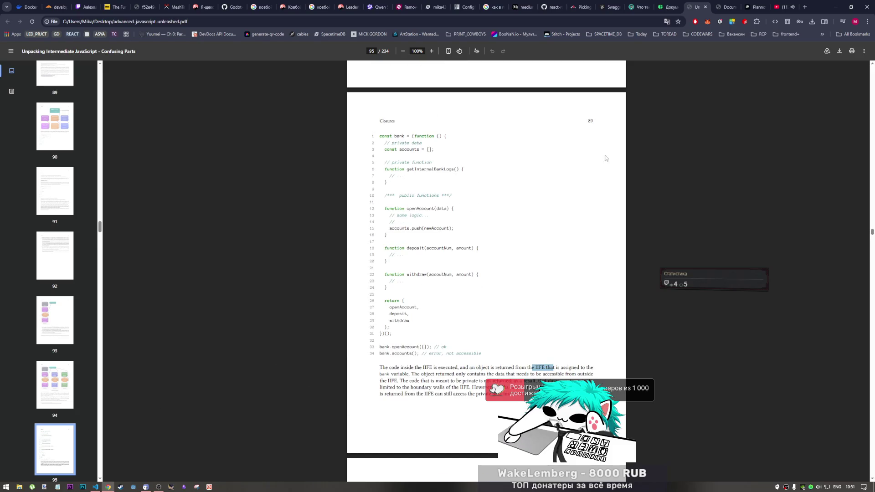
{"action": "left_click", "coordinate": [726, 7]}
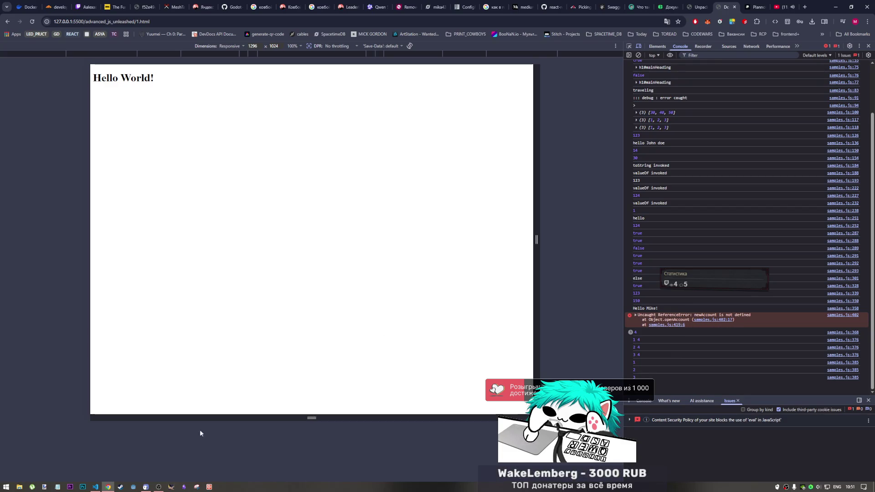
Step: Check the openAccount and accounts call lines around 419–421 in samples.js, then return to the PDF
{"action": "left_click", "coordinate": [95, 489]}
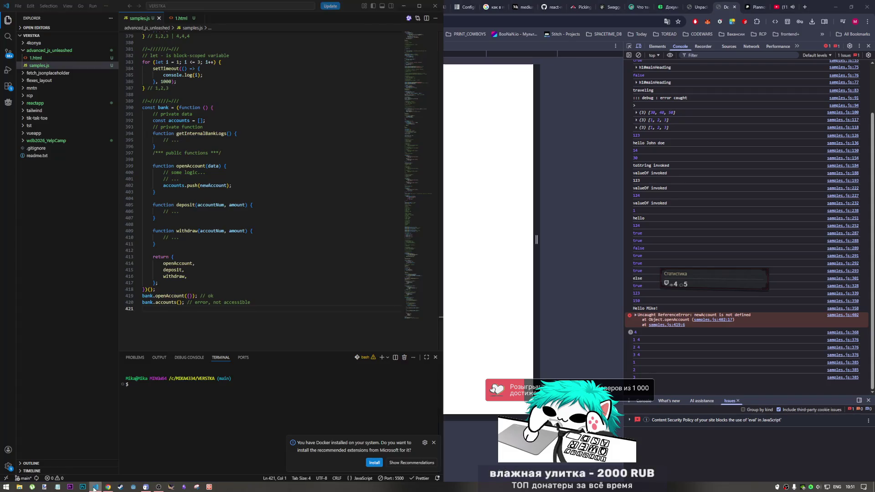
{"action": "left_click", "coordinate": [188, 295]}
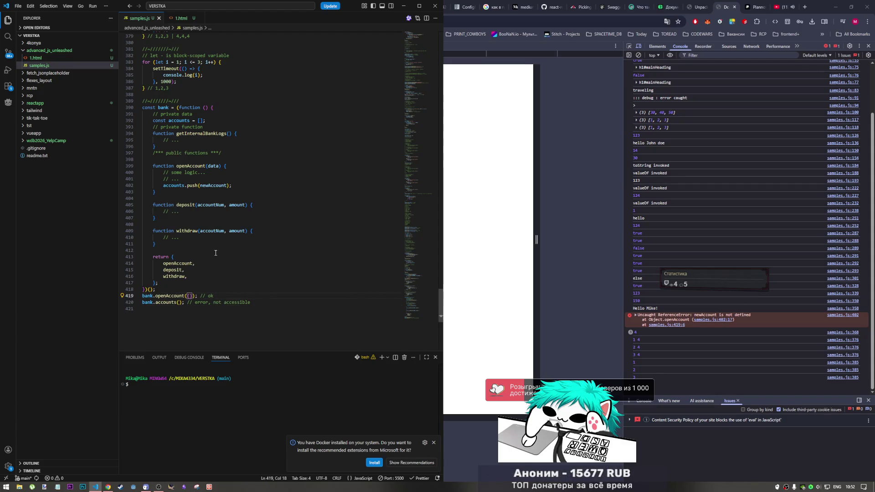
{"action": "left_click", "coordinate": [178, 316]}
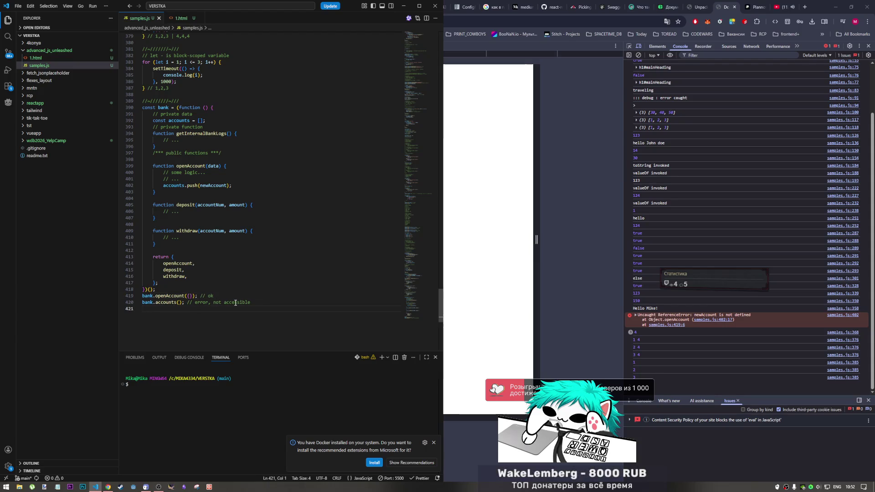
{"action": "left_click", "coordinate": [259, 302]}
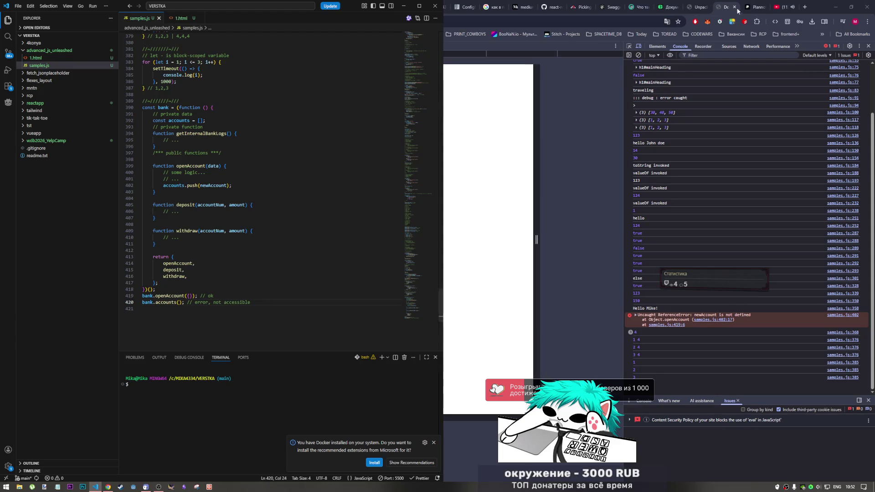
{"action": "left_click", "coordinate": [704, 6]}
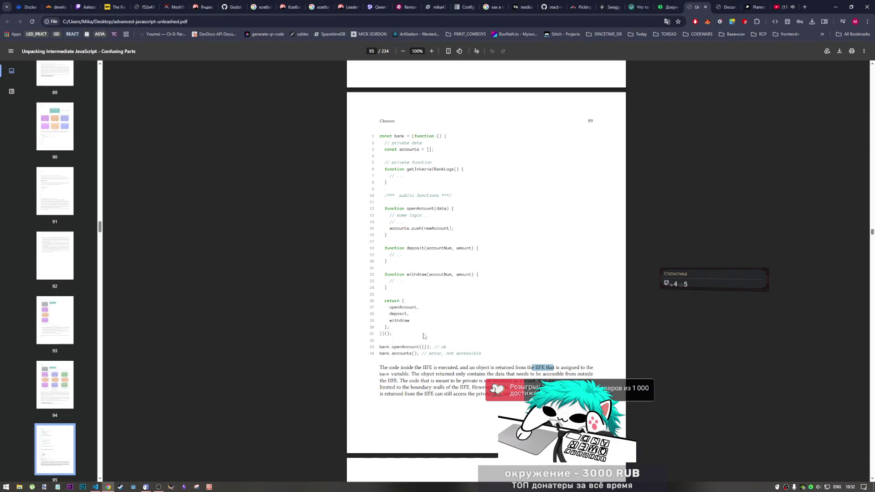
{"action": "scroll", "coordinate": [443, 346], "scroll_direction": "down", "scroll_amount": 1}
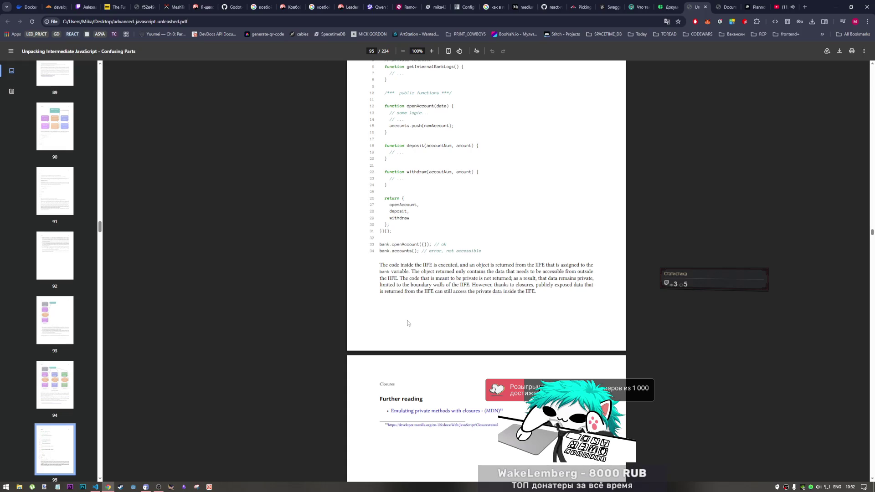
{"action": "scroll", "coordinate": [407, 322], "scroll_direction": "down", "scroll_amount": 1}
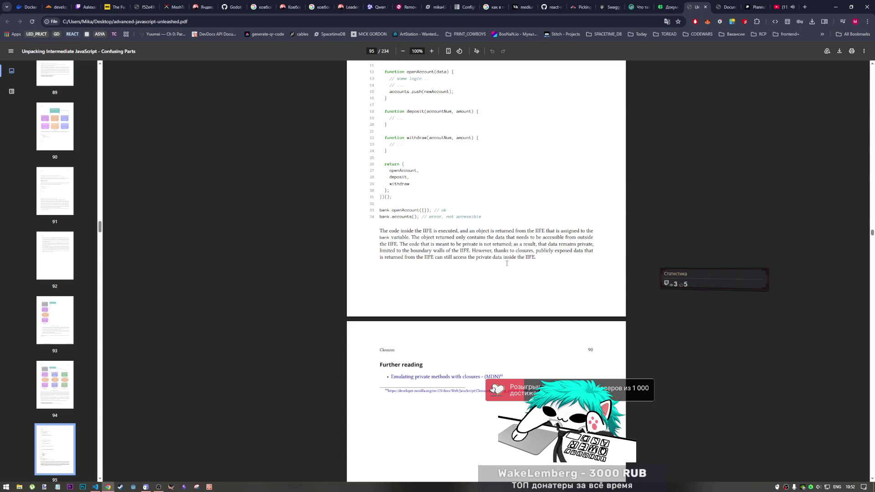
{"action": "scroll", "coordinate": [510, 266], "scroll_direction": "down", "scroll_amount": 5}
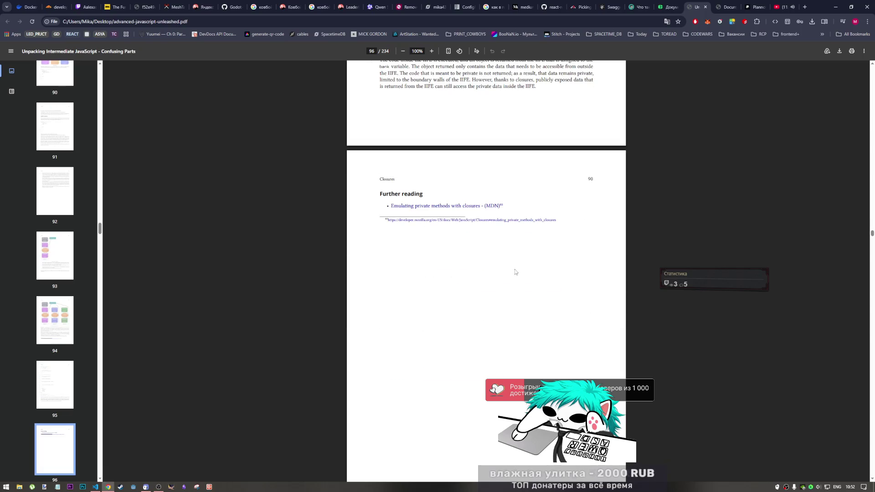
{"action": "scroll", "coordinate": [516, 270], "scroll_direction": "up", "scroll_amount": 5}
{"action": "scroll", "coordinate": [503, 290], "scroll_direction": "down", "scroll_amount": 3}
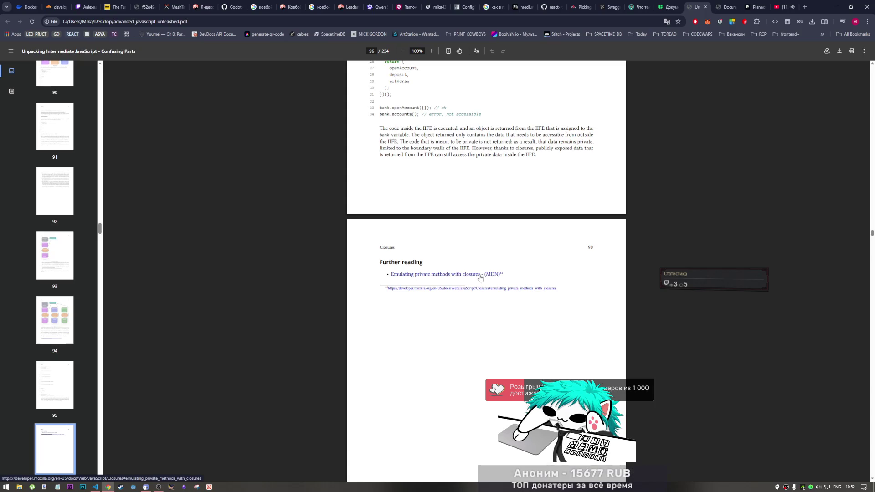
{"action": "scroll", "coordinate": [478, 276], "scroll_direction": "down", "scroll_amount": 5}
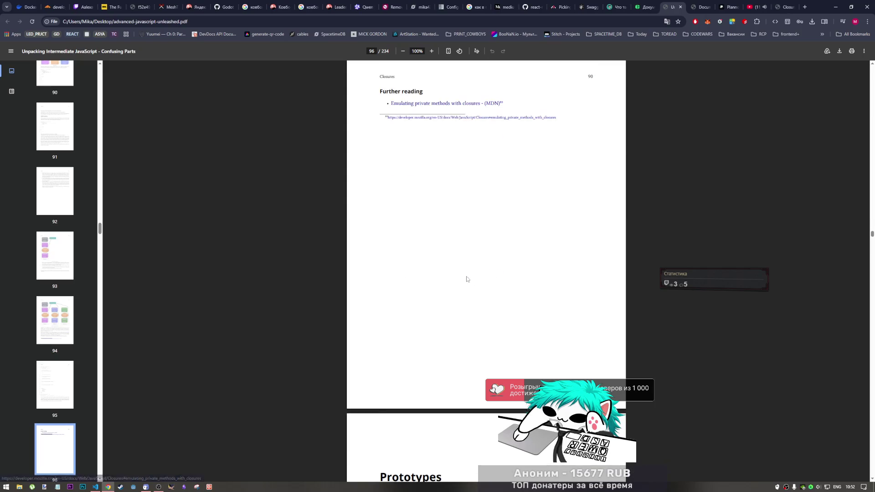
{"action": "scroll", "coordinate": [461, 277], "scroll_direction": "up", "scroll_amount": 3}
{"action": "scroll", "coordinate": [461, 278], "scroll_direction": "up", "scroll_amount": 5}
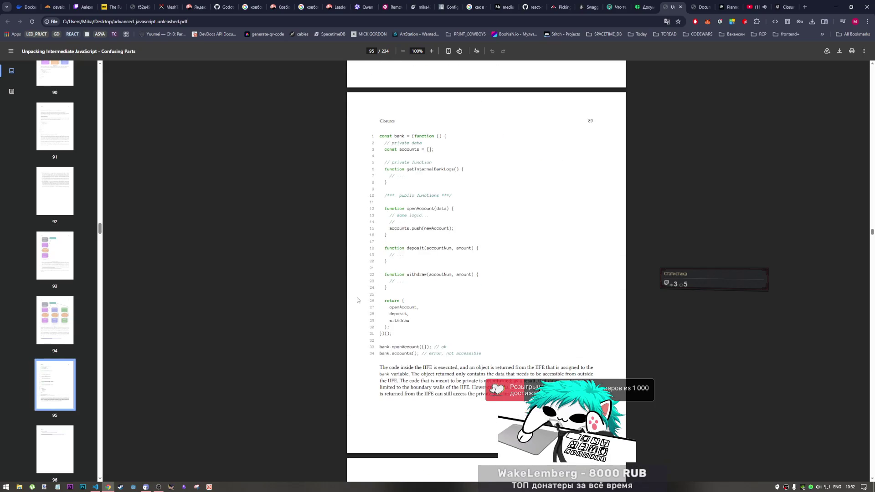
{"action": "scroll", "coordinate": [438, 380], "scroll_direction": "up", "scroll_amount": 1}
{"action": "scroll", "coordinate": [438, 380], "scroll_direction": "up", "scroll_amount": 5}
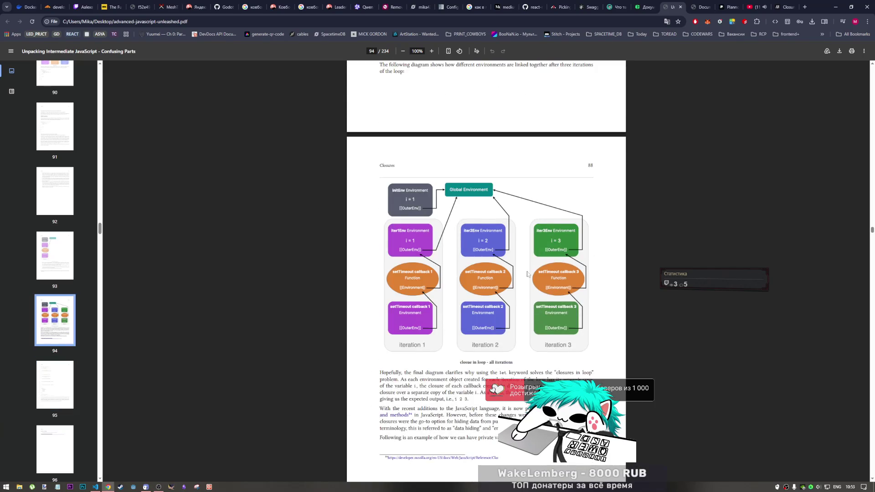
{"action": "scroll", "coordinate": [522, 291], "scroll_direction": "down", "scroll_amount": 3}
{"action": "scroll", "coordinate": [522, 292], "scroll_direction": "down", "scroll_amount": 5}
{"action": "scroll", "coordinate": [519, 289], "scroll_direction": "down", "scroll_amount": 3}
{"action": "scroll", "coordinate": [509, 287], "scroll_direction": "down", "scroll_amount": 3}
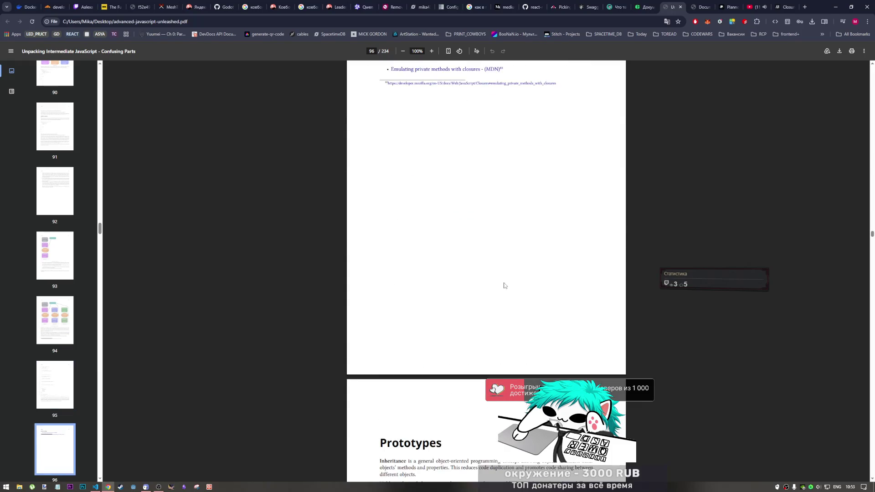
{"action": "scroll", "coordinate": [501, 290], "scroll_direction": "down", "scroll_amount": 2}
{"action": "scroll", "coordinate": [501, 290], "scroll_direction": "down", "scroll_amount": 1}
{"action": "scroll", "coordinate": [501, 291], "scroll_direction": "down", "scroll_amount": 1}
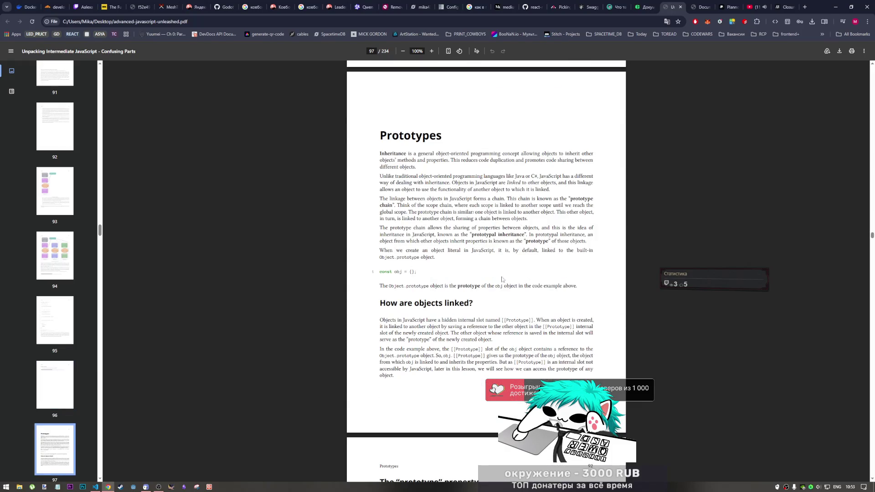
{"action": "scroll", "coordinate": [658, 87], "scroll_direction": "down", "scroll_amount": 1}
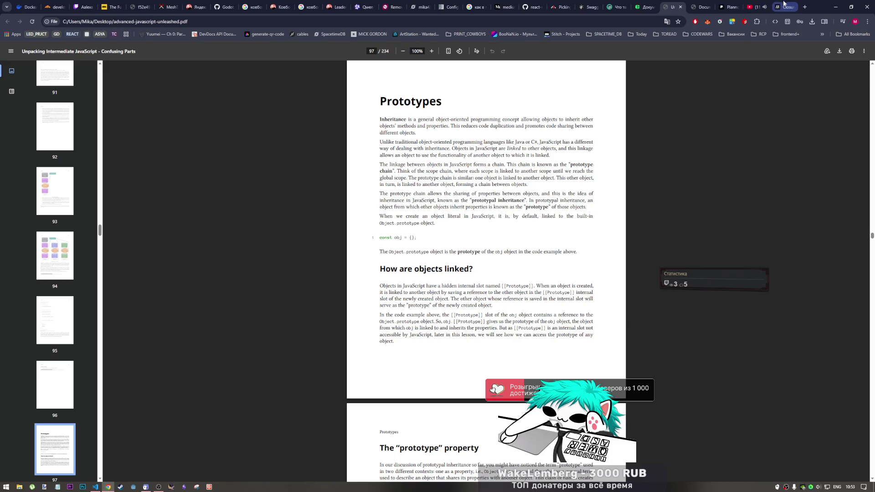
Step: Switch from page 97's Prototypes heading to the MDN Closures article tab
{"action": "left_click", "coordinate": [784, 7]}
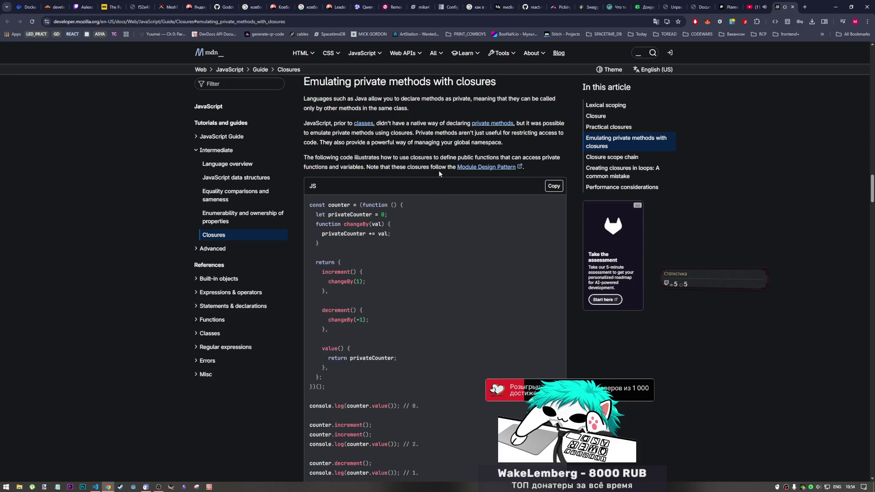
{"action": "scroll", "coordinate": [348, 216], "scroll_direction": "down", "scroll_amount": 1}
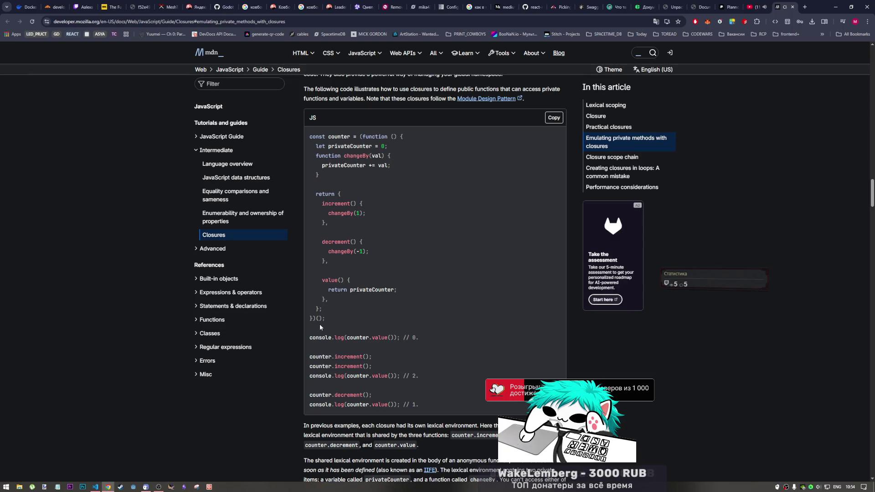
{"action": "scroll", "coordinate": [328, 281], "scroll_direction": "down", "scroll_amount": 2}
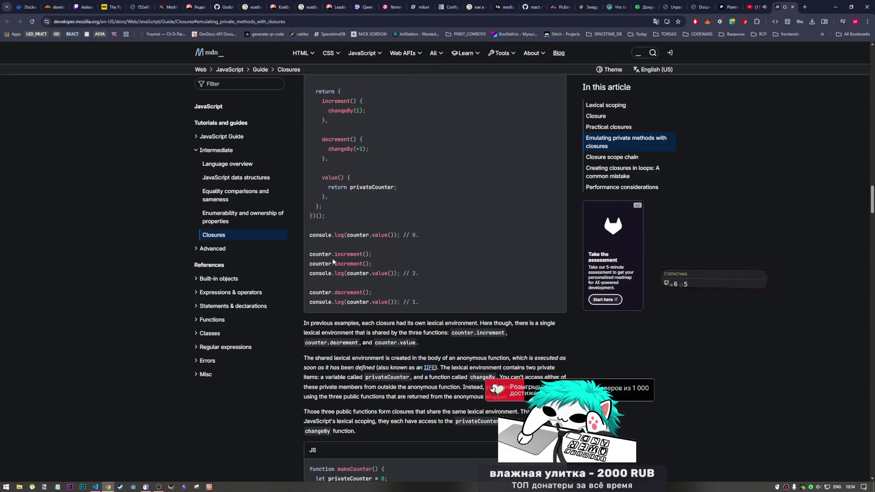
{"action": "scroll", "coordinate": [351, 258], "scroll_direction": "up", "scroll_amount": 3}
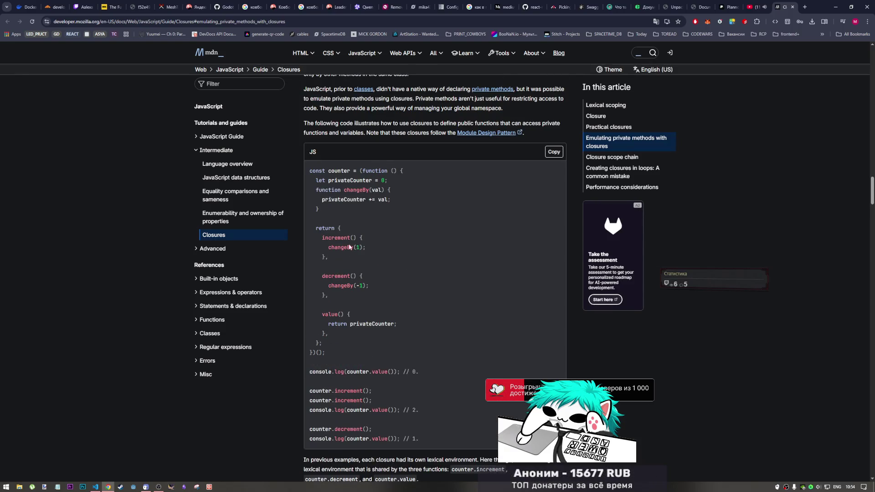
{"action": "scroll", "coordinate": [351, 277], "scroll_direction": "down", "scroll_amount": 1}
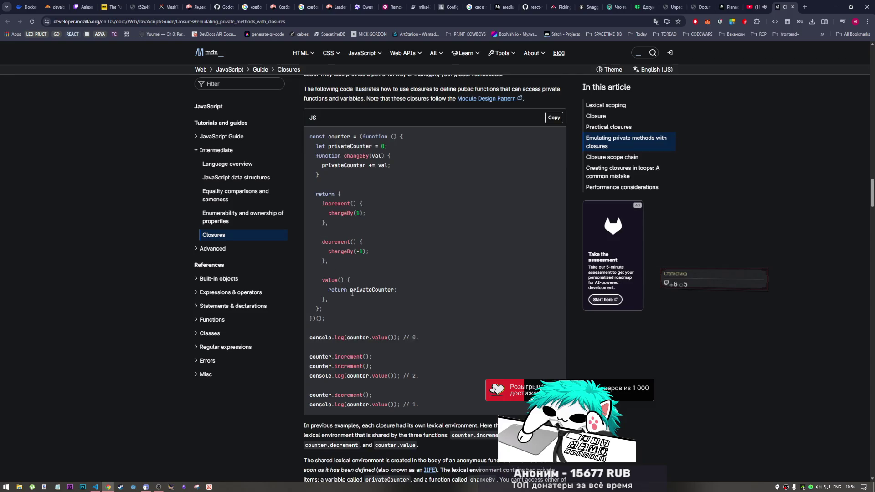
{"action": "scroll", "coordinate": [351, 293], "scroll_direction": "down", "scroll_amount": 2}
{"action": "scroll", "coordinate": [352, 292], "scroll_direction": "down", "scroll_amount": 1}
{"action": "scroll", "coordinate": [346, 277], "scroll_direction": "down", "scroll_amount": 4}
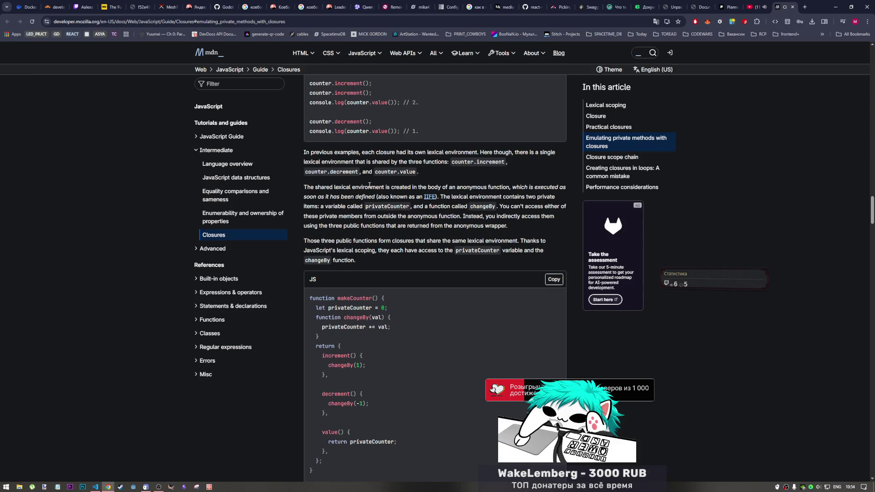
{"action": "scroll", "coordinate": [369, 183], "scroll_direction": "down", "scroll_amount": 1}
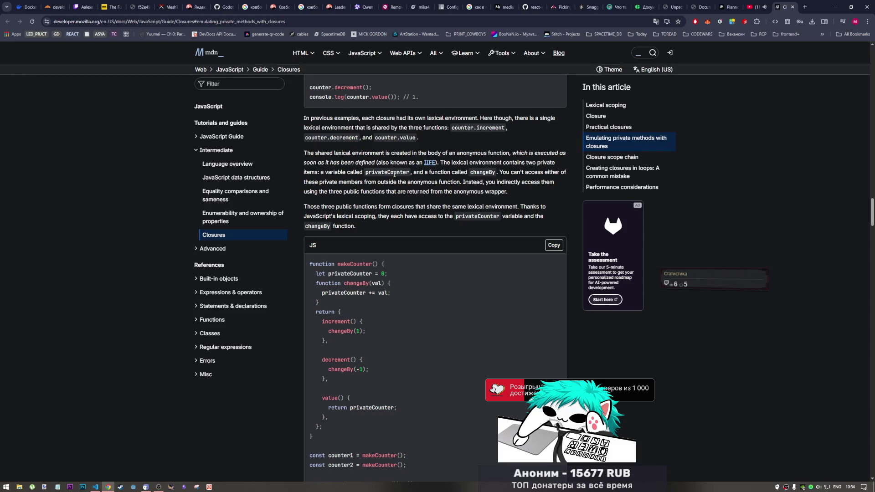
{"action": "scroll", "coordinate": [394, 176], "scroll_direction": "up", "scroll_amount": 5}
{"action": "scroll", "coordinate": [396, 179], "scroll_direction": "up", "scroll_amount": 1}
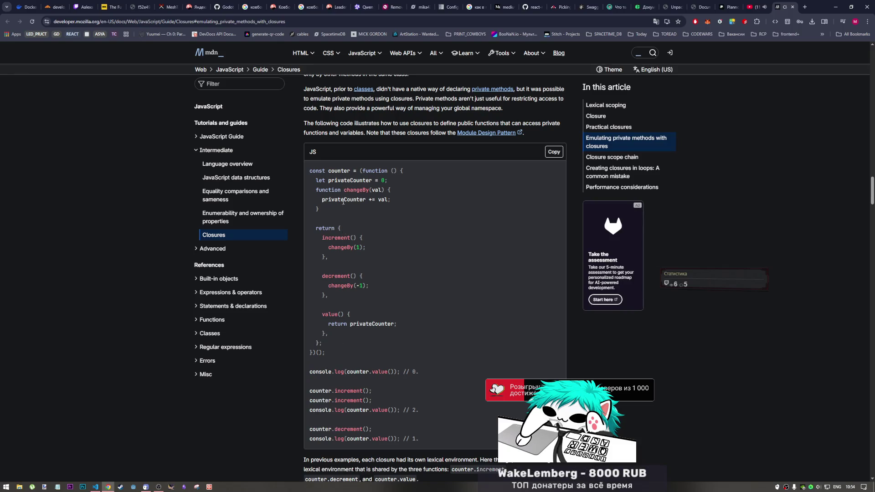
{"action": "scroll", "coordinate": [335, 280], "scroll_direction": "down", "scroll_amount": 1}
{"action": "scroll", "coordinate": [334, 279], "scroll_direction": "down", "scroll_amount": 2}
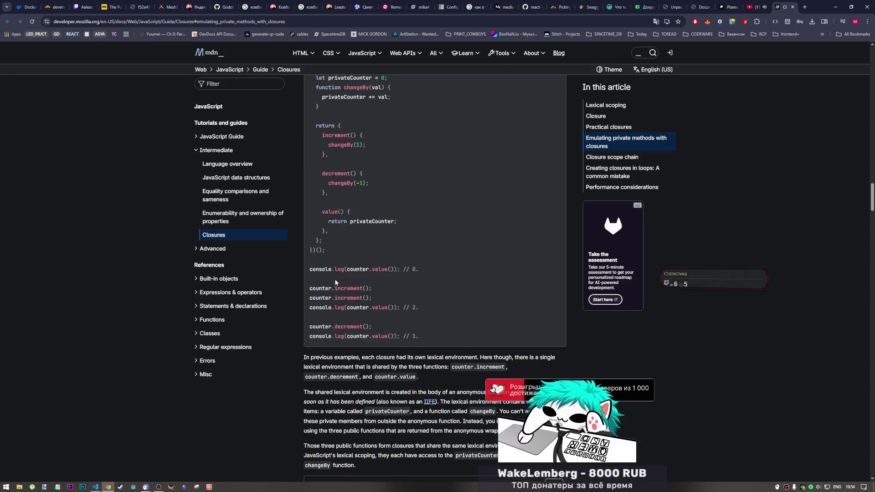
{"action": "scroll", "coordinate": [335, 281], "scroll_direction": "down", "scroll_amount": 4}
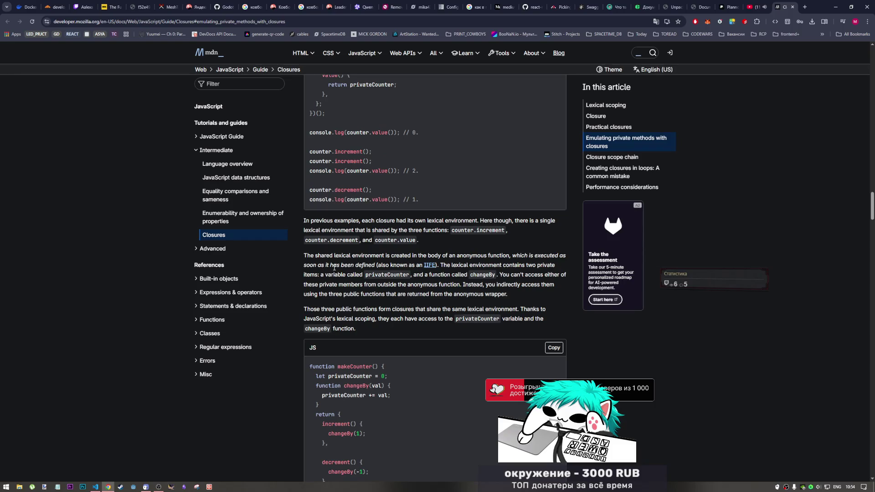
{"action": "scroll", "coordinate": [326, 265], "scroll_direction": "down", "scroll_amount": 1}
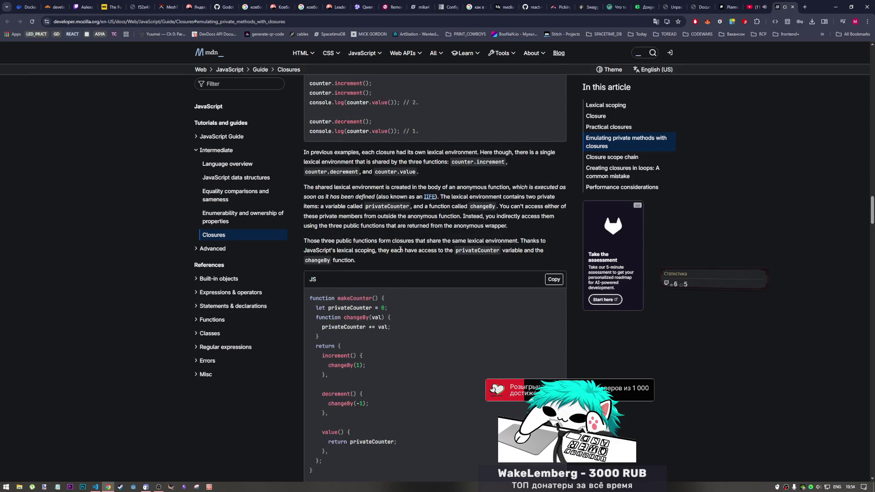
{"action": "scroll", "coordinate": [400, 250], "scroll_direction": "down", "scroll_amount": 1}
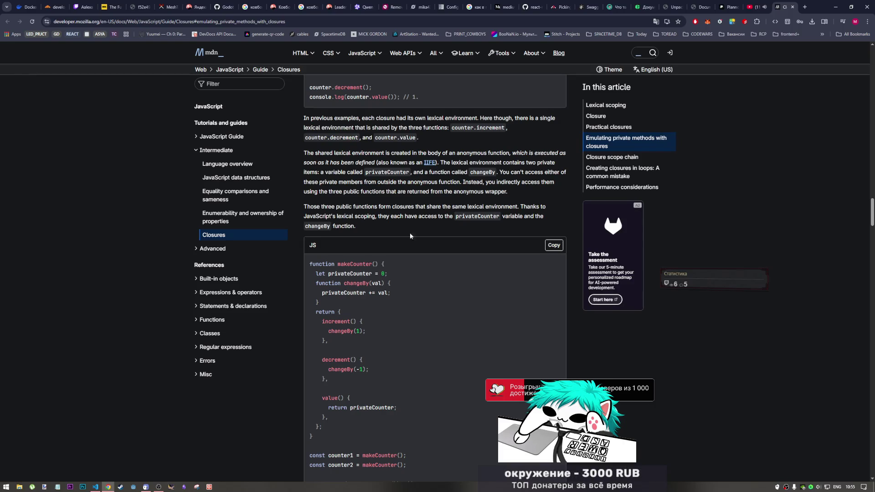
{"action": "scroll", "coordinate": [394, 239], "scroll_direction": "down", "scroll_amount": 1}
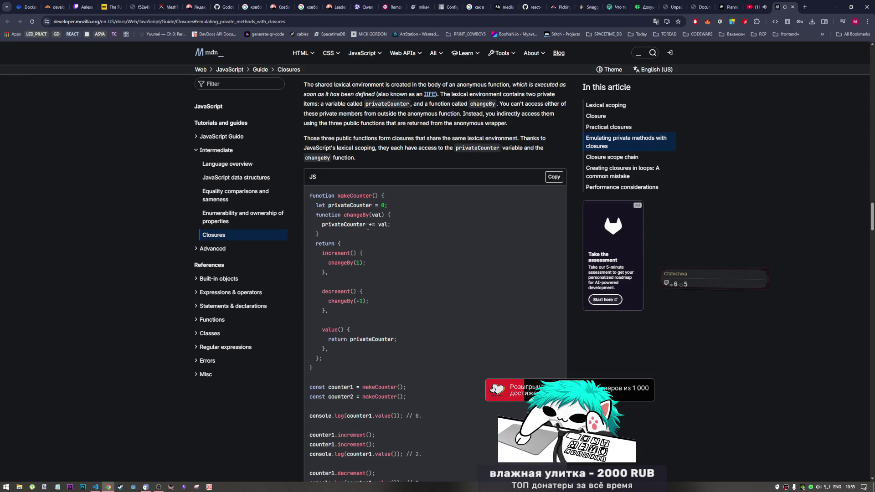
Step: Highlight privateCounter, the counter1 creation, and its increment and value calls in makeCounter
{"action": "mouse_move", "coordinate": [343, 214]}
{"action": "left_mouse_down"}
{"action": "mouse_move", "coordinate": [363, 216]}
{"action": "mouse_move", "coordinate": [370, 206]}
{"action": "left_mouse_up"}
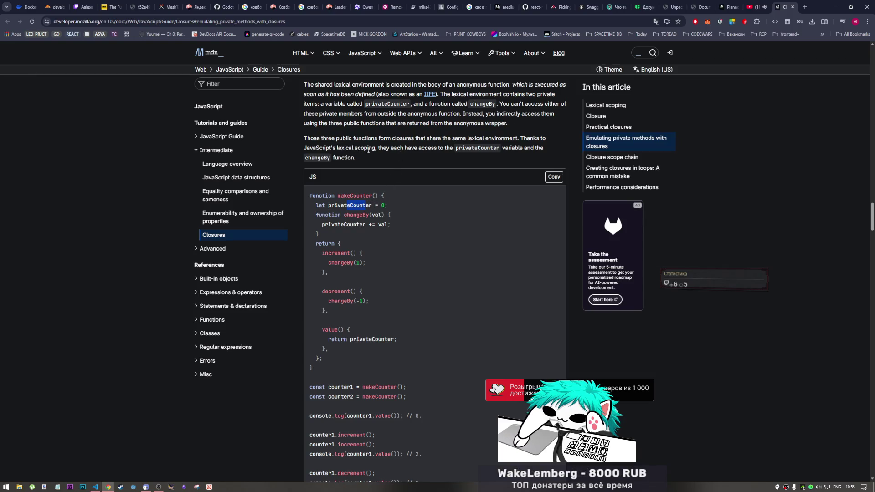
{"action": "scroll", "coordinate": [424, 171], "scroll_direction": "down", "scroll_amount": 1}
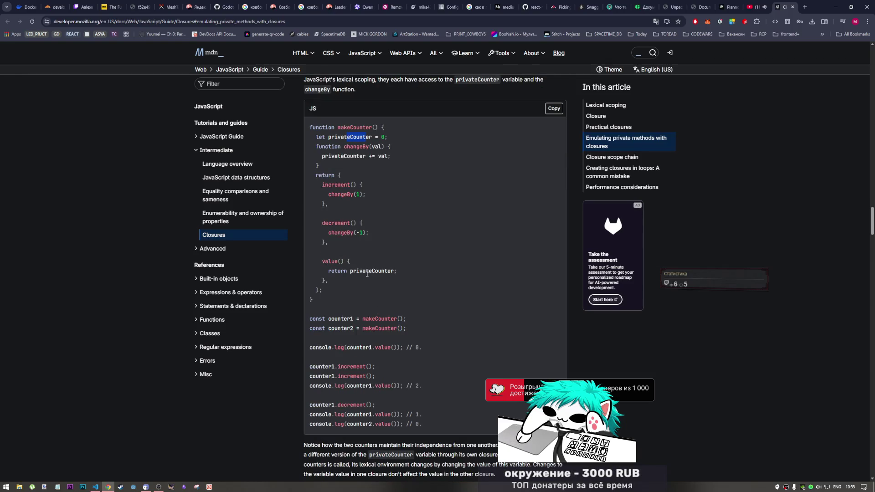
{"action": "left_click_drag", "start_coordinate": [335, 263], "coordinate": [388, 271]}
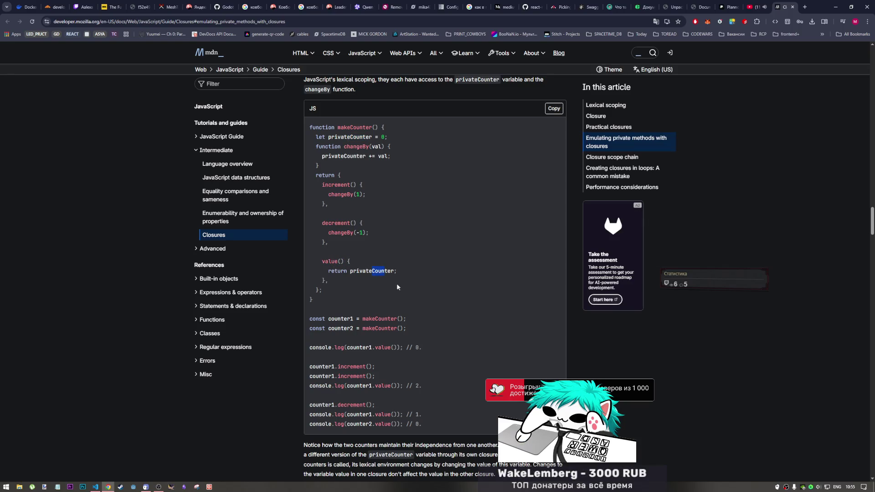
{"action": "scroll", "coordinate": [403, 270], "scroll_direction": "down", "scroll_amount": 2}
{"action": "scroll", "coordinate": [369, 280], "scroll_direction": "up", "scroll_amount": 1}
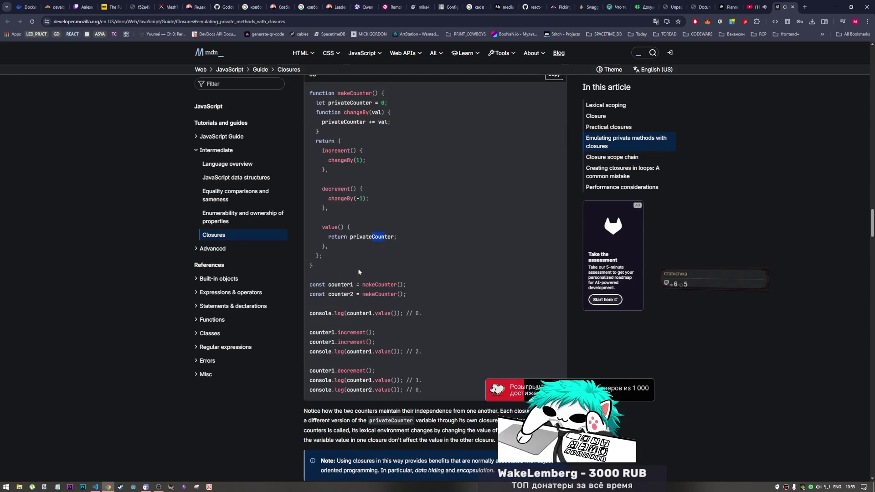
{"action": "left_click_drag", "start_coordinate": [328, 284], "coordinate": [404, 284]}
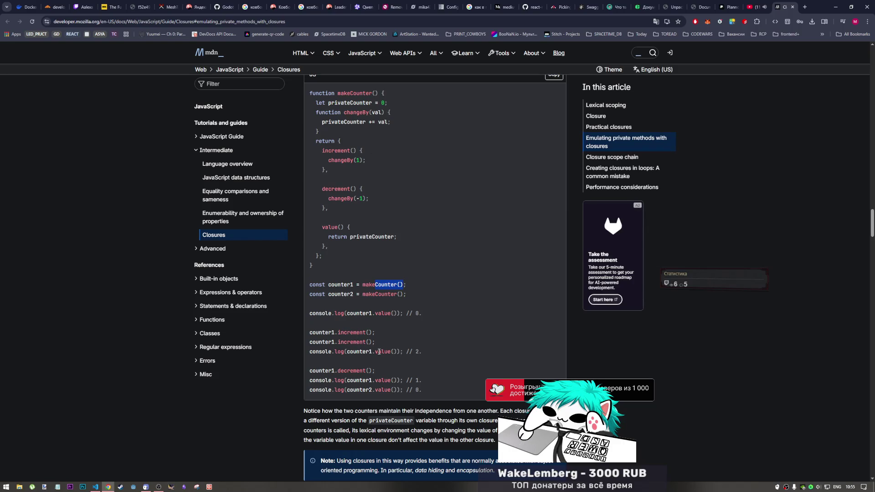
{"action": "left_click_drag", "start_coordinate": [376, 351], "coordinate": [391, 353]}
{"action": "left_click_drag", "start_coordinate": [331, 332], "coordinate": [379, 339]}
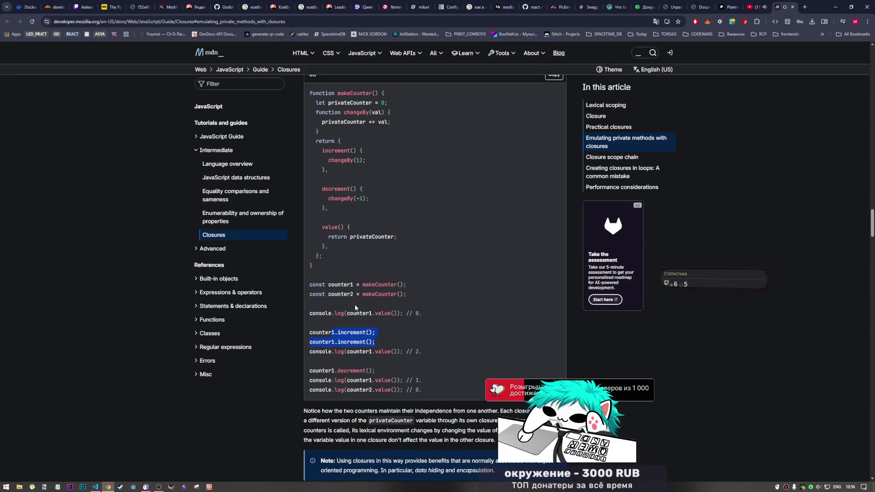
{"action": "scroll", "coordinate": [353, 305], "scroll_direction": "down", "scroll_amount": 3}
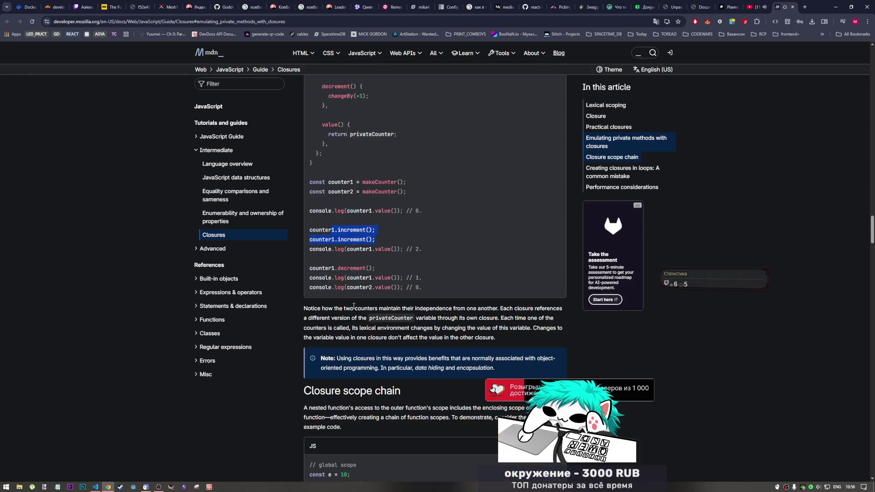
{"action": "scroll", "coordinate": [341, 296], "scroll_direction": "up", "scroll_amount": 2}
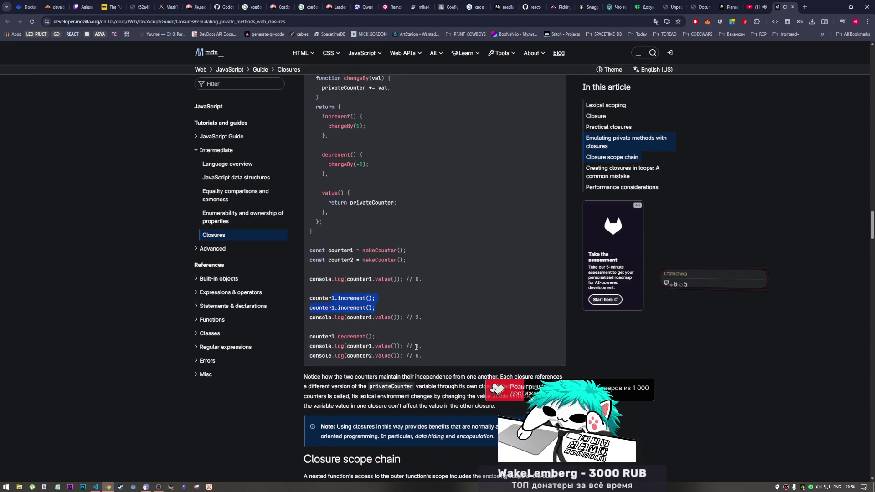
Step: Highlight the counter1 decrement call and the 2 in the counter2 declaration
{"action": "left_click_drag", "start_coordinate": [338, 336], "coordinate": [367, 337]}
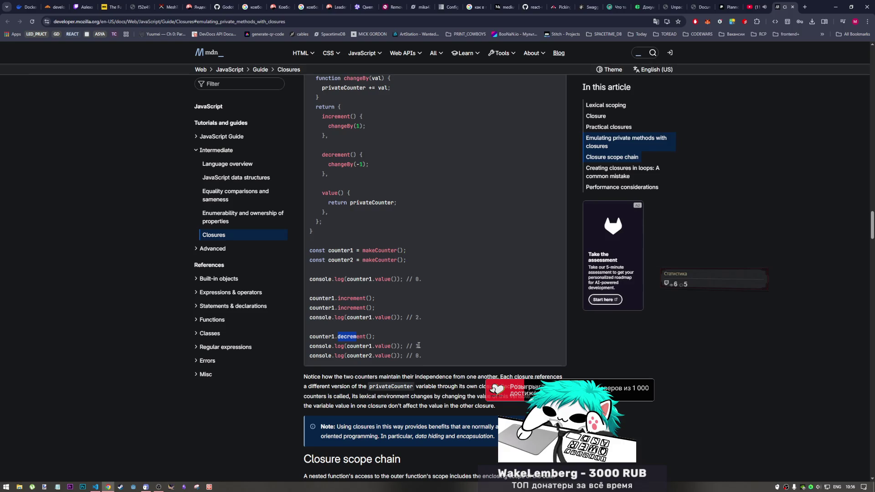
{"action": "left_click", "coordinate": [372, 356]}
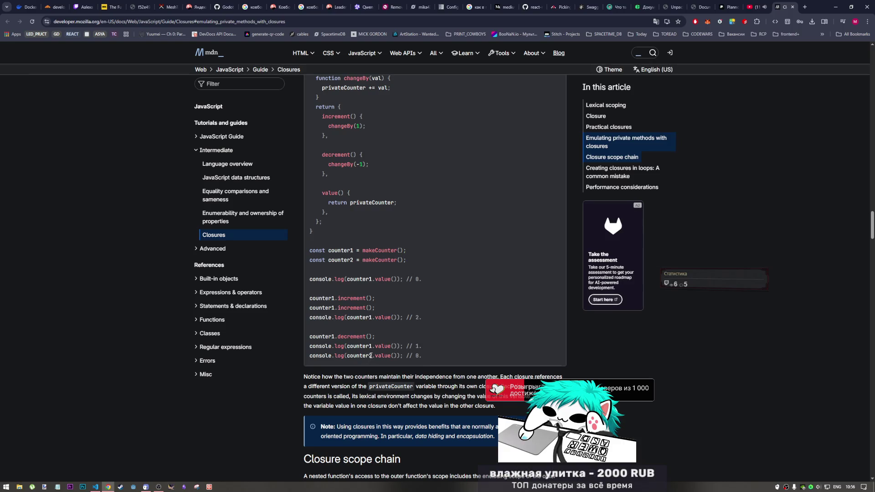
{"action": "left_click_drag", "start_coordinate": [349, 260], "coordinate": [354, 259]}
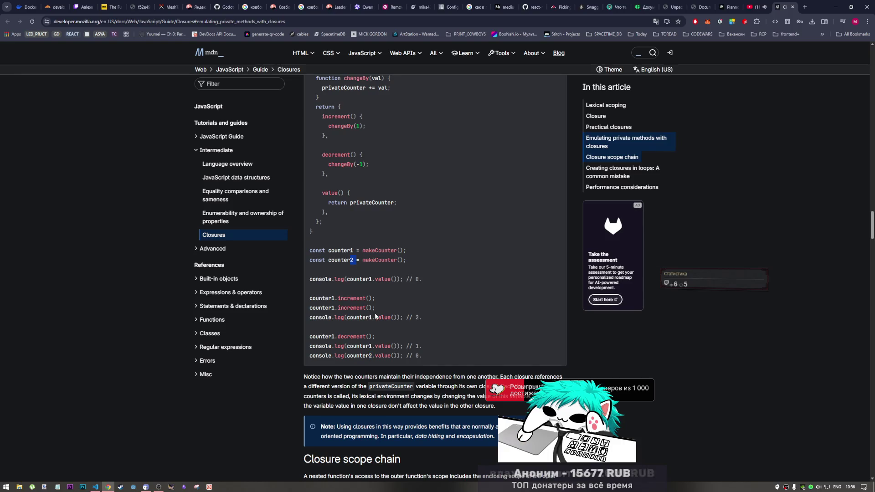
{"action": "scroll", "coordinate": [376, 317], "scroll_direction": "down", "scroll_amount": 3}
{"action": "scroll", "coordinate": [381, 289], "scroll_direction": "up", "scroll_amount": 1}
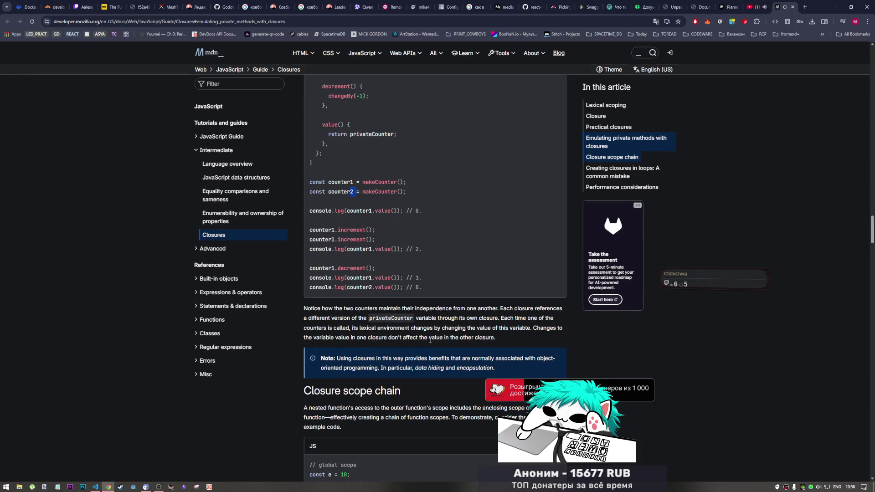
{"action": "scroll", "coordinate": [433, 340], "scroll_direction": "down", "scroll_amount": 3}
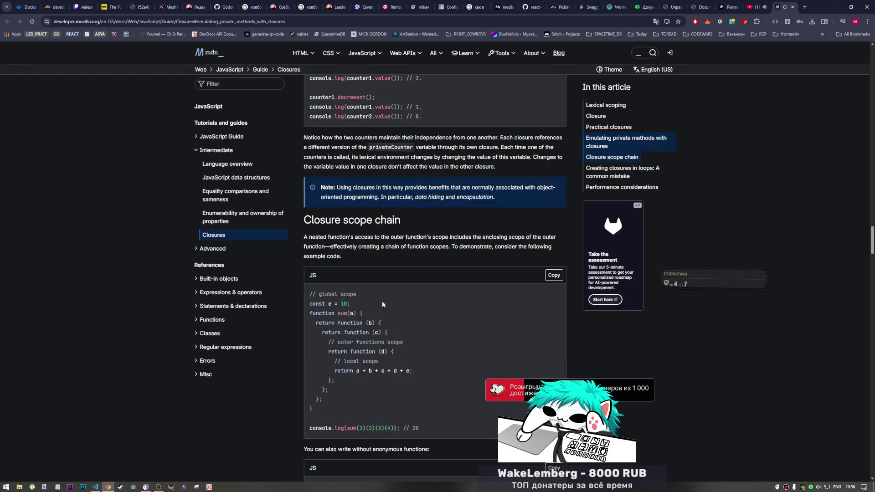
{"action": "scroll", "coordinate": [383, 239], "scroll_direction": "down", "scroll_amount": 2}
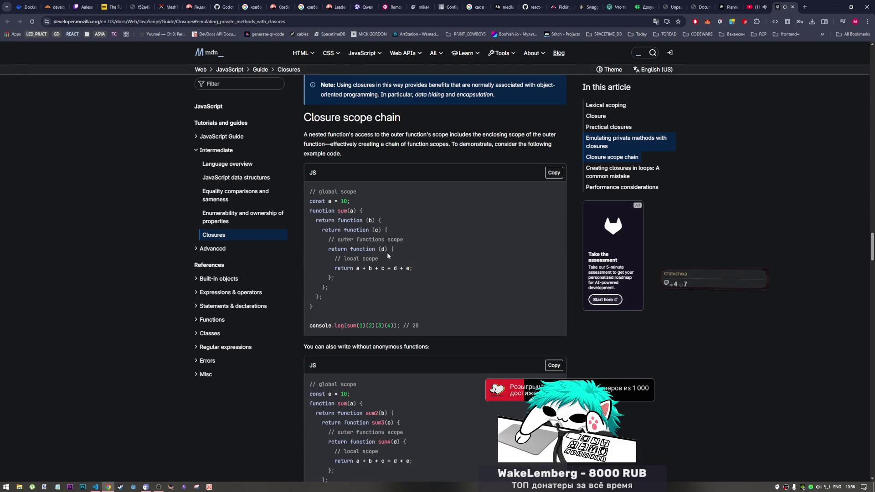
{"action": "scroll", "coordinate": [379, 281], "scroll_direction": "down", "scroll_amount": 1}
{"action": "scroll", "coordinate": [378, 282], "scroll_direction": "up", "scroll_amount": 1}
{"action": "scroll", "coordinate": [378, 287], "scroll_direction": "down", "scroll_amount": 1}
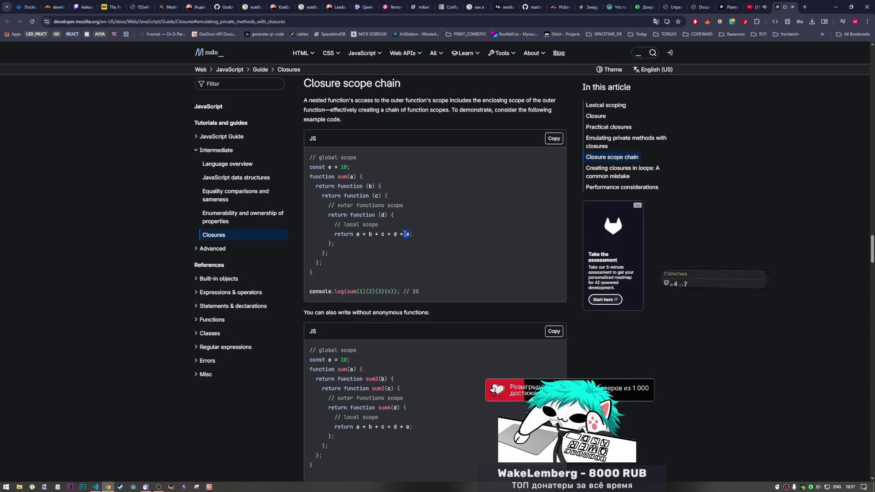
{"action": "scroll", "coordinate": [362, 205], "scroll_direction": "down", "scroll_amount": 2}
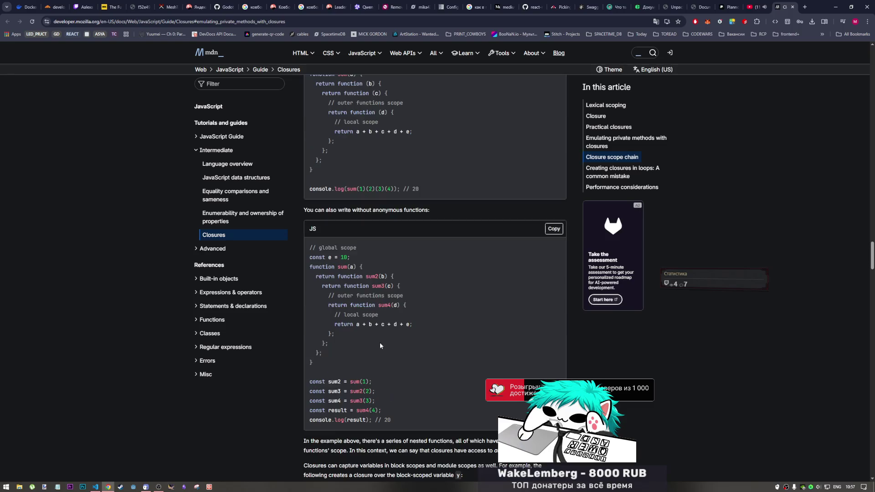
{"action": "scroll", "coordinate": [383, 238], "scroll_direction": "down", "scroll_amount": 1}
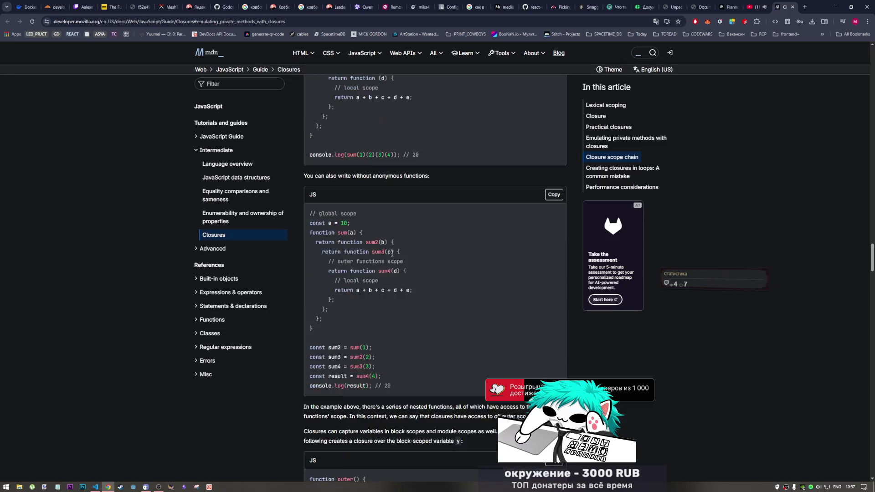
{"action": "scroll", "coordinate": [362, 242], "scroll_direction": "down", "scroll_amount": 1}
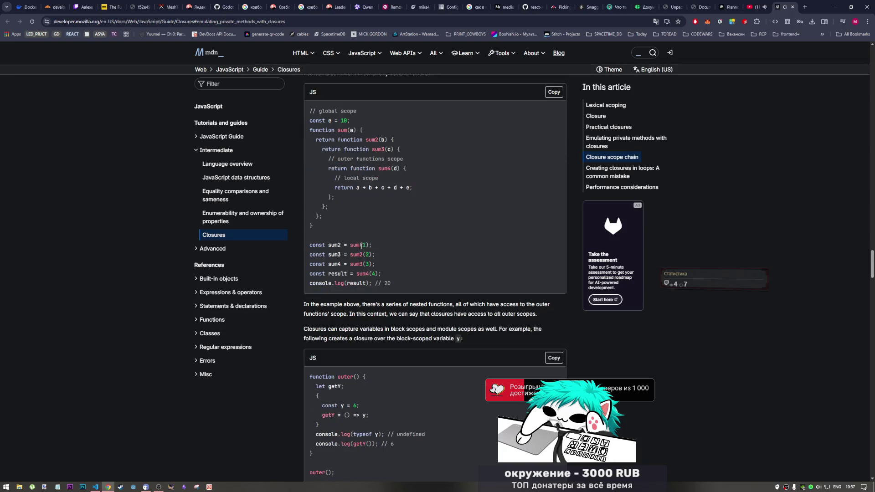
{"action": "scroll", "coordinate": [362, 241], "scroll_direction": "up", "scroll_amount": 2}
{"action": "scroll", "coordinate": [360, 250], "scroll_direction": "down", "scroll_amount": 1}
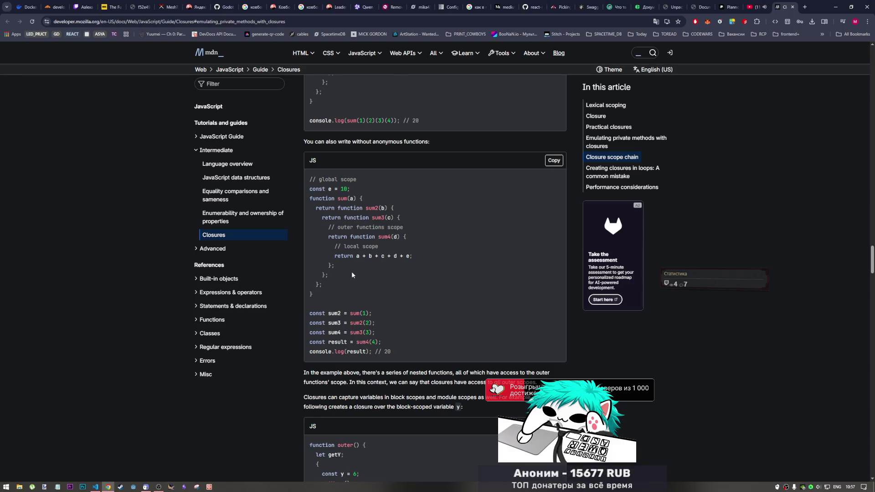
{"action": "scroll", "coordinate": [351, 273], "scroll_direction": "up", "scroll_amount": 1}
{"action": "scroll", "coordinate": [353, 271], "scroll_direction": "up", "scroll_amount": 1}
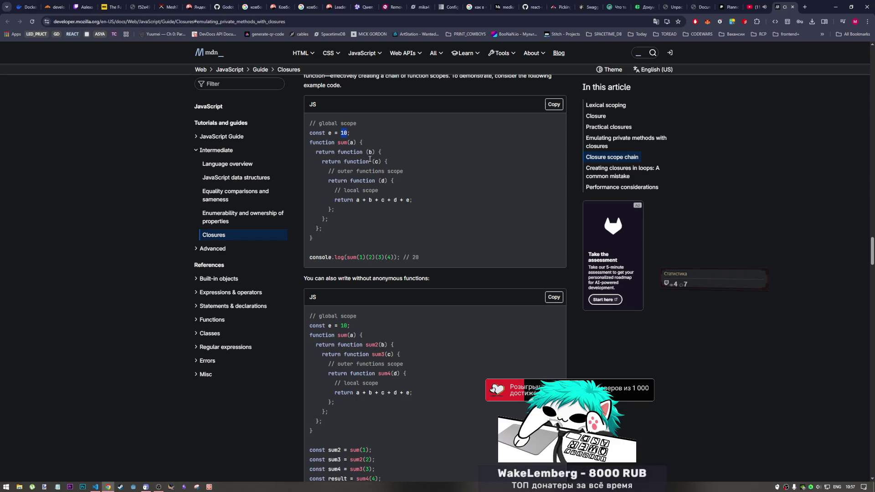
{"action": "scroll", "coordinate": [369, 251], "scroll_direction": "down", "scroll_amount": 2}
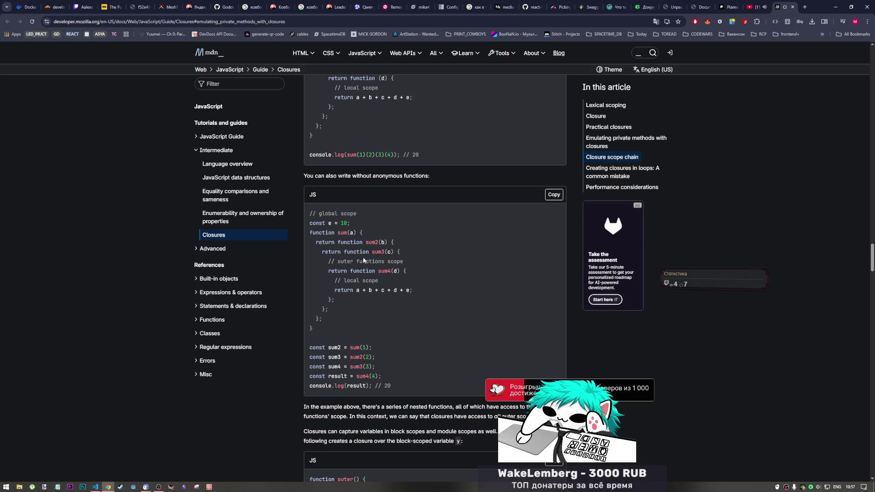
{"action": "scroll", "coordinate": [347, 263], "scroll_direction": "down", "scroll_amount": 1}
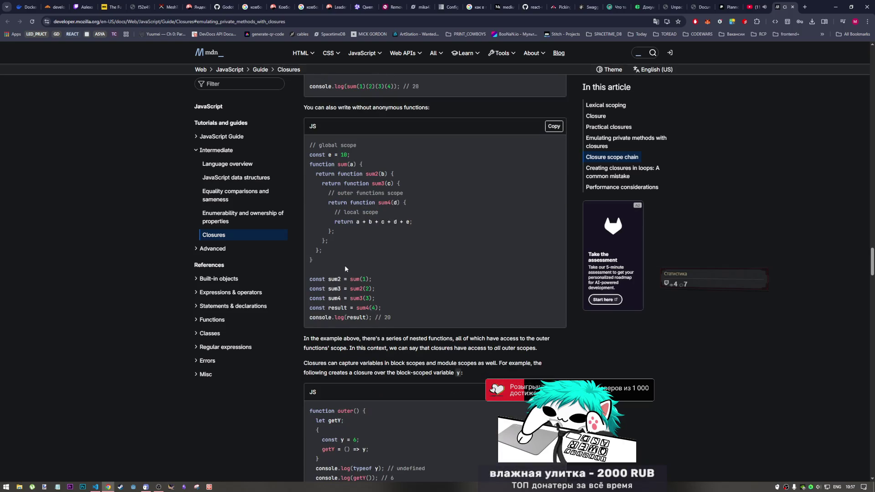
{"action": "scroll", "coordinate": [345, 268], "scroll_direction": "down", "scroll_amount": 1}
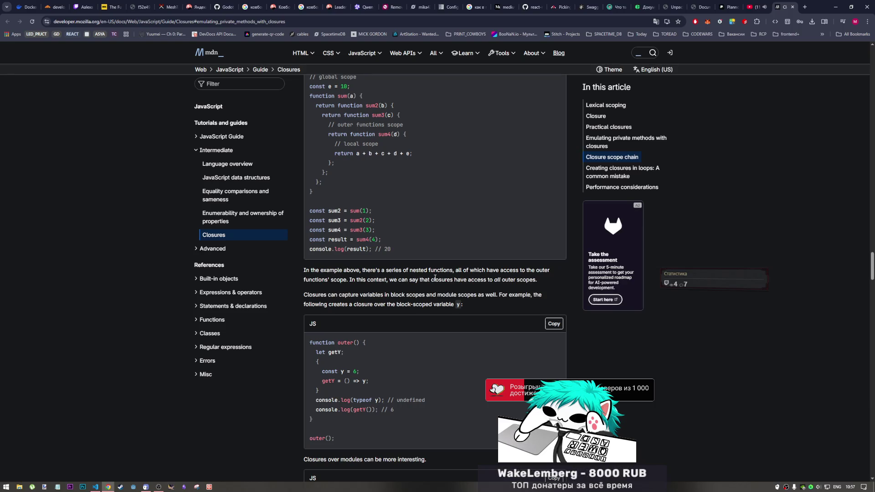
{"action": "scroll", "coordinate": [397, 288], "scroll_direction": "down", "scroll_amount": 1}
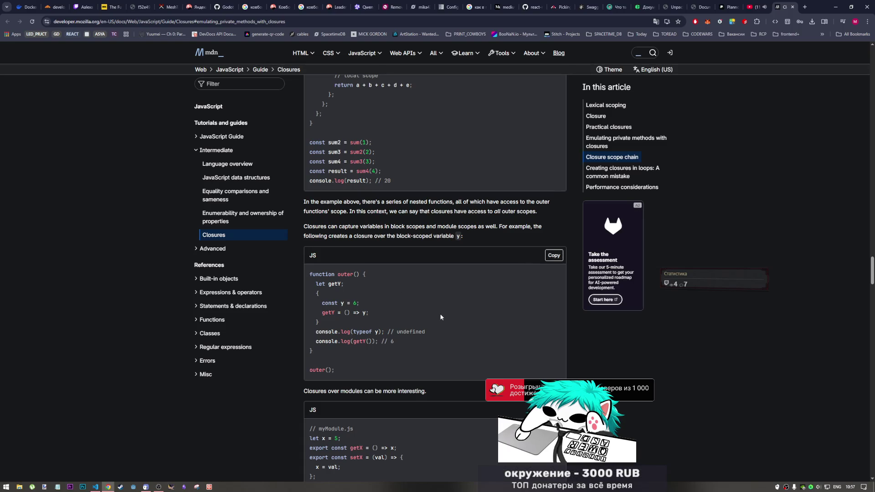
{"action": "scroll", "coordinate": [438, 312], "scroll_direction": "down", "scroll_amount": 2}
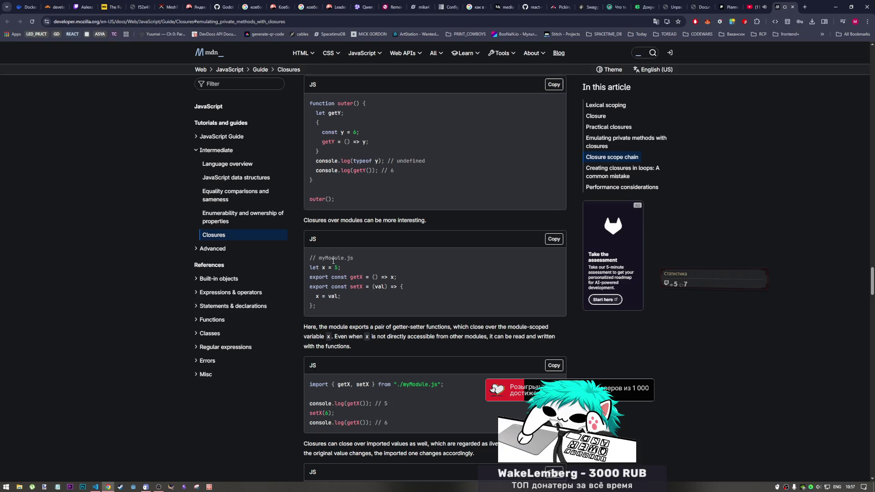
{"action": "scroll", "coordinate": [359, 317], "scroll_direction": "down", "scroll_amount": 2}
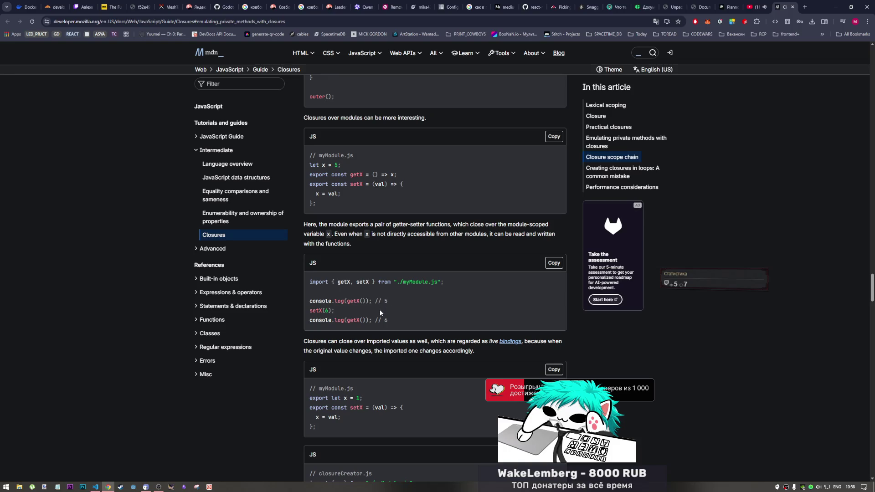
{"action": "scroll", "coordinate": [398, 240], "scroll_direction": "up", "scroll_amount": 2}
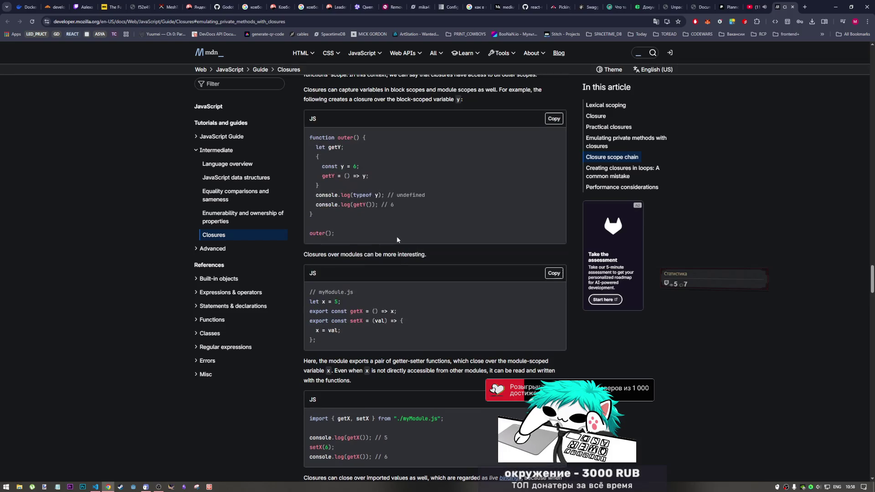
{"action": "scroll", "coordinate": [393, 240], "scroll_direction": "down", "scroll_amount": 3}
{"action": "scroll", "coordinate": [393, 242], "scroll_direction": "down", "scroll_amount": 3}
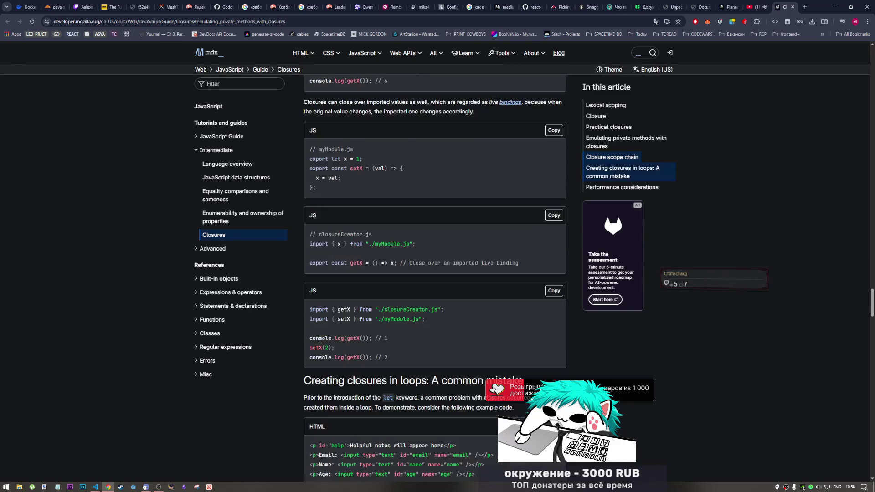
{"action": "scroll", "coordinate": [393, 246], "scroll_direction": "down", "scroll_amount": 2}
{"action": "scroll", "coordinate": [392, 249], "scroll_direction": "up", "scroll_amount": 1}
{"action": "scroll", "coordinate": [390, 249], "scroll_direction": "up", "scroll_amount": 2}
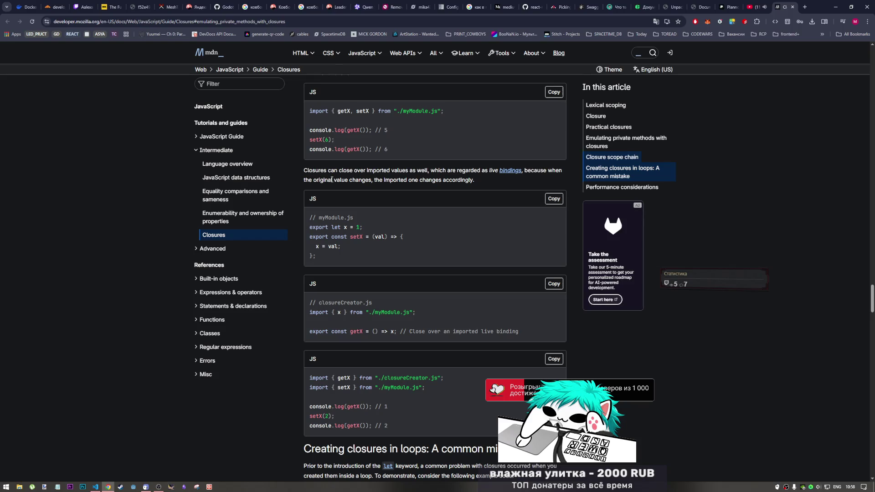
{"action": "scroll", "coordinate": [328, 177], "scroll_direction": "up", "scroll_amount": 2}
{"action": "scroll", "coordinate": [312, 162], "scroll_direction": "up", "scroll_amount": 1}
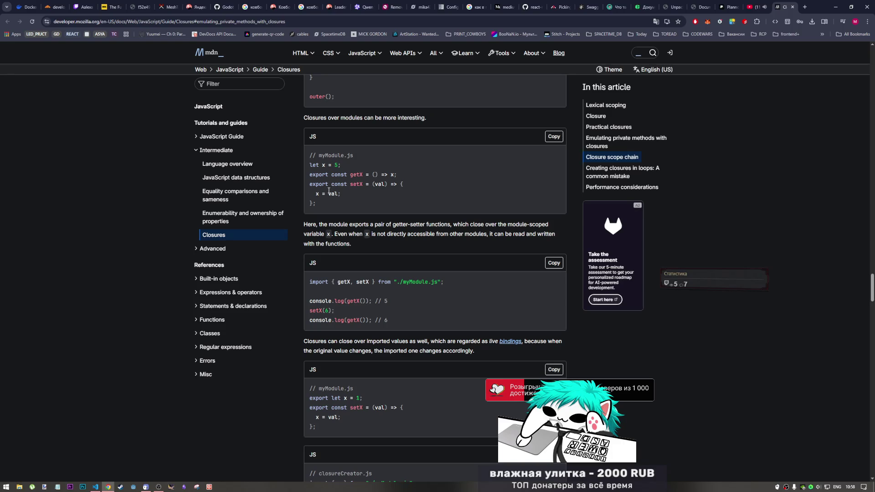
{"action": "scroll", "coordinate": [345, 198], "scroll_direction": "down", "scroll_amount": 2}
{"action": "scroll", "coordinate": [345, 198], "scroll_direction": "down", "scroll_amount": 2}
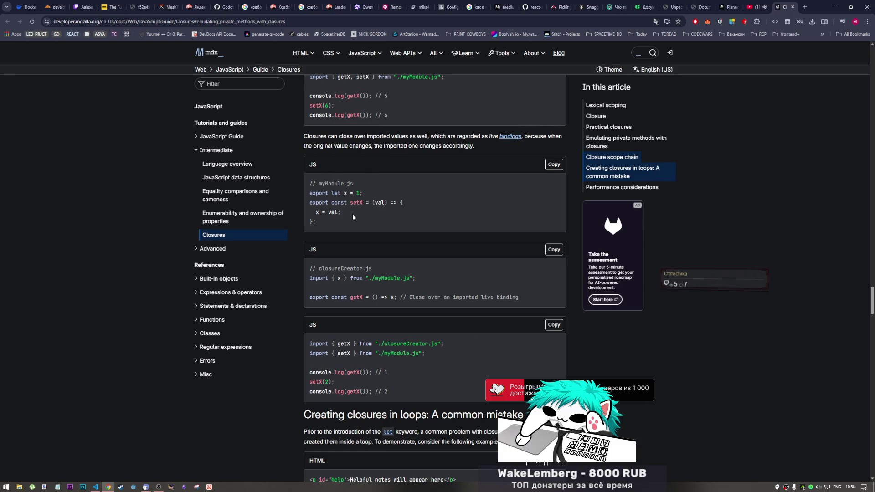
{"action": "scroll", "coordinate": [375, 206], "scroll_direction": "down", "scroll_amount": 2}
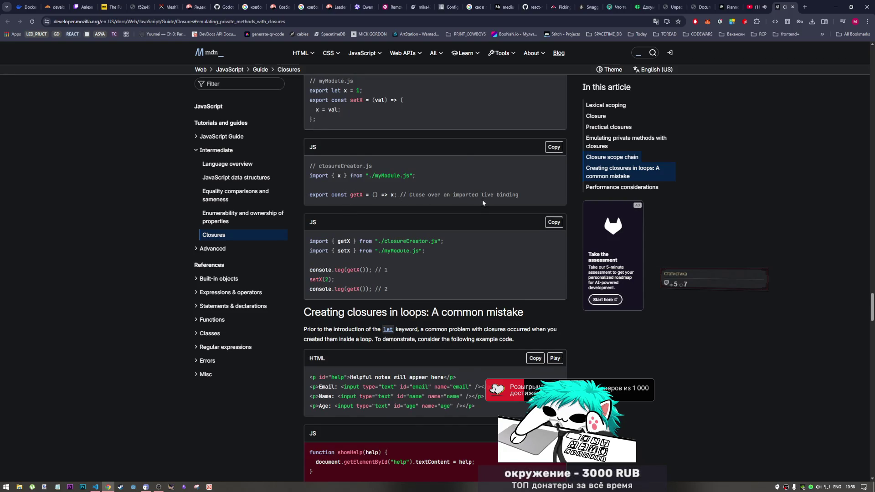
{"action": "scroll", "coordinate": [481, 199], "scroll_direction": "down", "scroll_amount": 1}
{"action": "scroll", "coordinate": [474, 202], "scroll_direction": "down", "scroll_amount": 2}
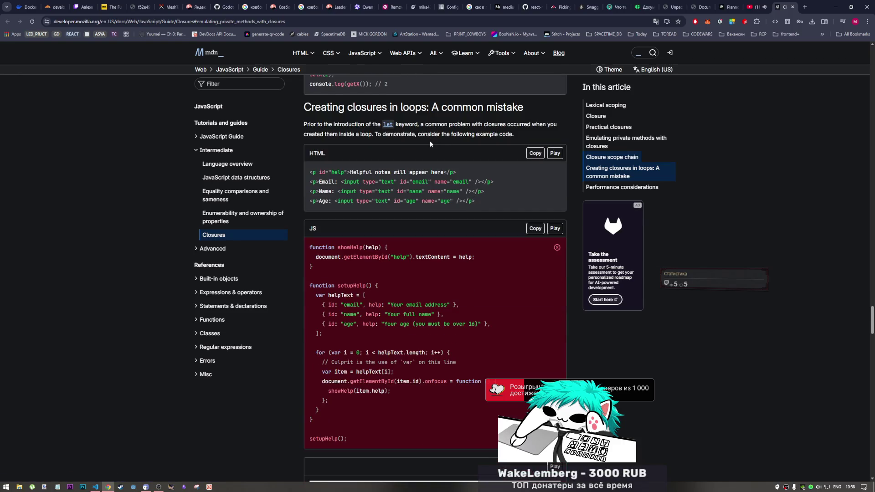
{"action": "scroll", "coordinate": [429, 155], "scroll_direction": "down", "scroll_amount": 3}
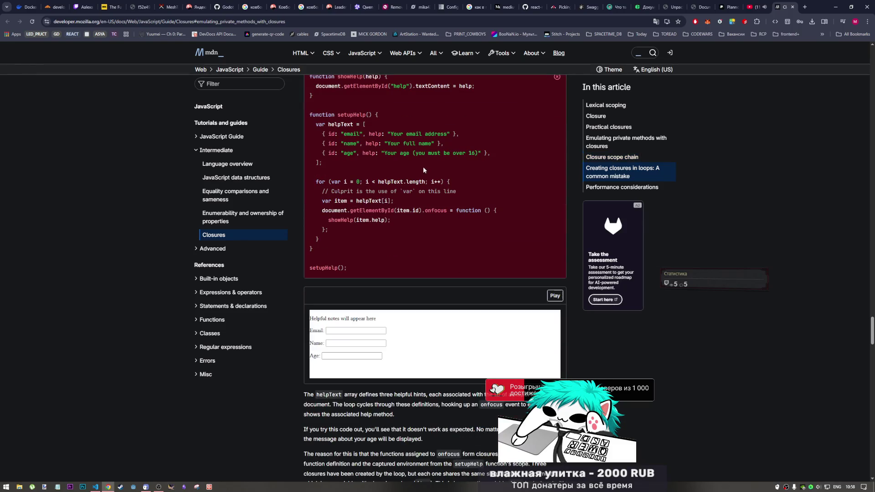
{"action": "scroll", "coordinate": [414, 171], "scroll_direction": "up", "scroll_amount": 2}
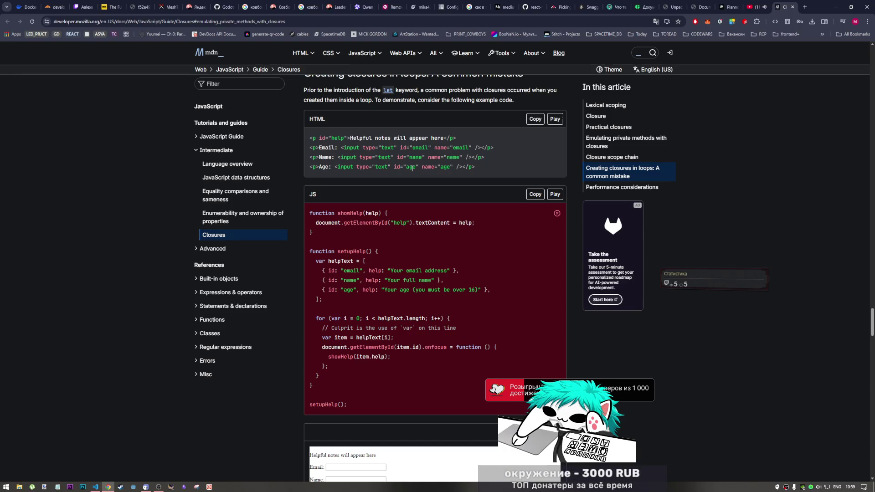
{"action": "scroll", "coordinate": [413, 167], "scroll_direction": "down", "scroll_amount": 2}
{"action": "scroll", "coordinate": [403, 191], "scroll_direction": "down", "scroll_amount": 3}
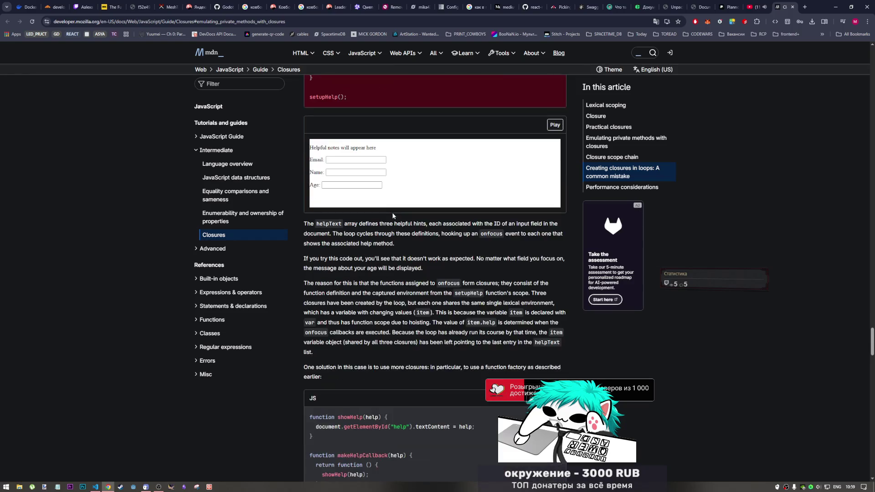
{"action": "scroll", "coordinate": [395, 216], "scroll_direction": "down", "scroll_amount": 1}
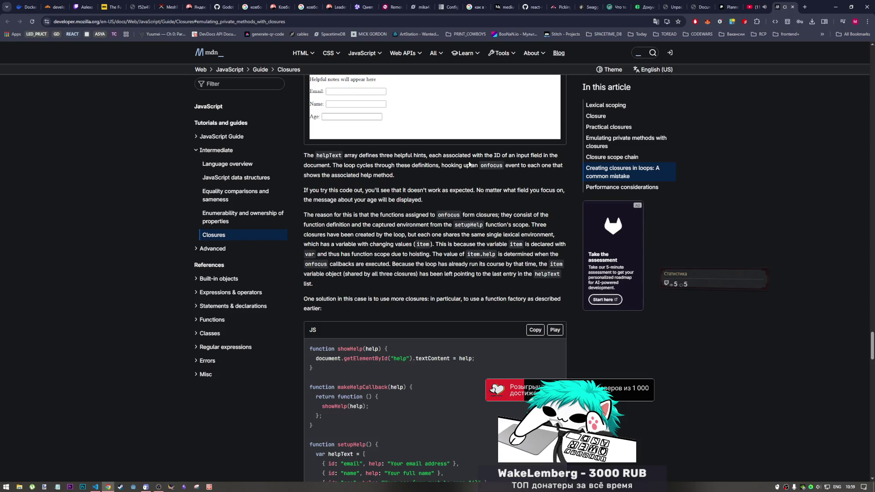
{"action": "scroll", "coordinate": [454, 186], "scroll_direction": "down", "scroll_amount": 2}
{"action": "scroll", "coordinate": [453, 184], "scroll_direction": "down", "scroll_amount": 2}
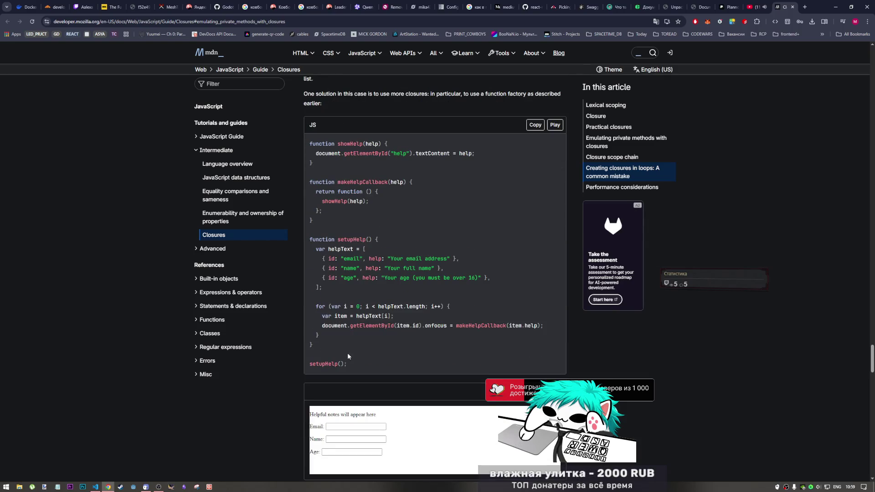
Step: Mark helpText[i] and the onfocus line, highlight makeHelpCallback, then test the fixed demo's Email help
{"action": "double_click", "coordinate": [385, 316]}
{"action": "double_click", "coordinate": [435, 326]}
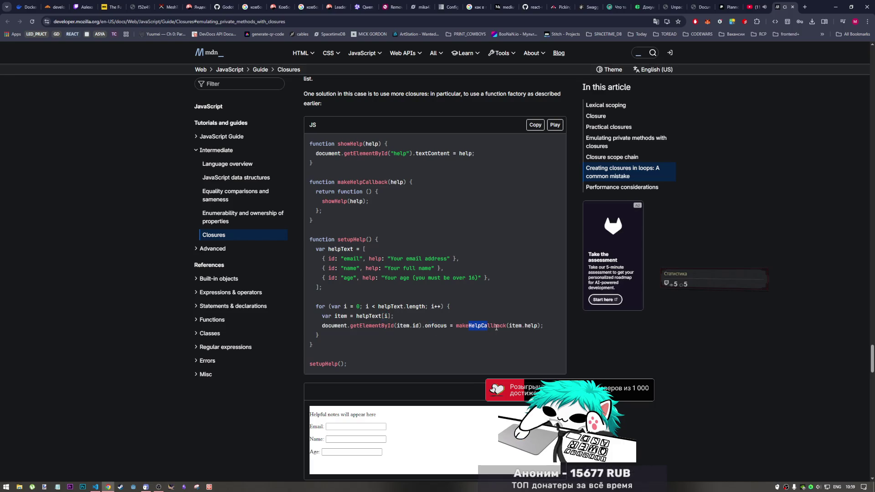
{"action": "scroll", "coordinate": [465, 332], "scroll_direction": "up", "scroll_amount": 8}
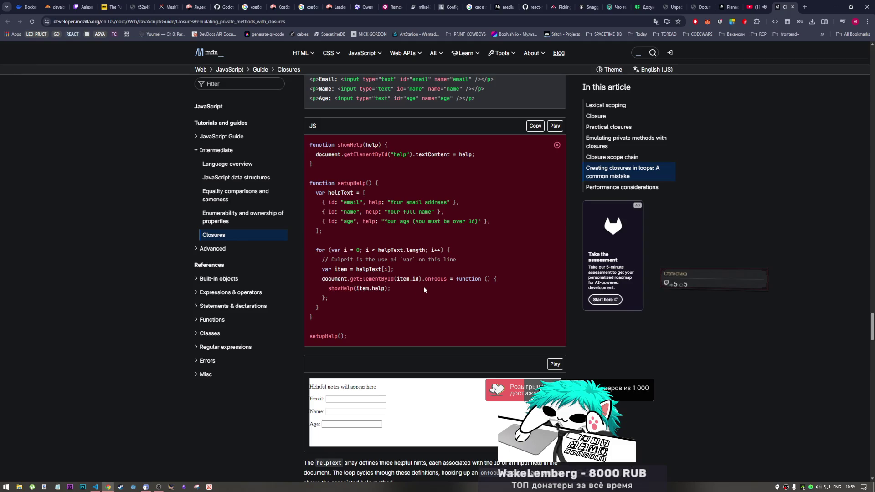
{"action": "scroll", "coordinate": [424, 288], "scroll_direction": "down", "scroll_amount": 4}
{"action": "scroll", "coordinate": [403, 328], "scroll_direction": "down", "scroll_amount": 2}
{"action": "scroll", "coordinate": [385, 376], "scroll_direction": "down", "scroll_amount": 2}
{"action": "scroll", "coordinate": [385, 375], "scroll_direction": "up", "scroll_amount": 1}
{"action": "scroll", "coordinate": [390, 359], "scroll_direction": "up", "scroll_amount": 7}
{"action": "scroll", "coordinate": [392, 266], "scroll_direction": "down", "scroll_amount": 4}
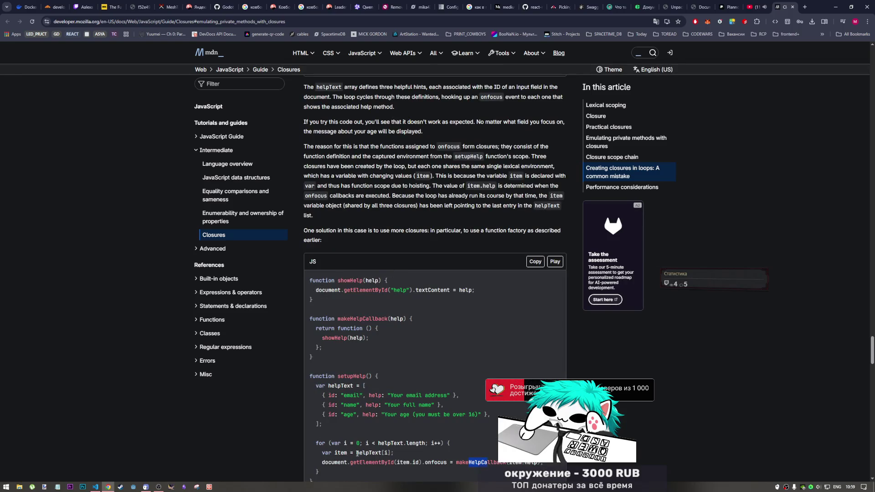
{"action": "scroll", "coordinate": [376, 410], "scroll_direction": "up", "scroll_amount": 4}
{"action": "scroll", "coordinate": [382, 372], "scroll_direction": "up", "scroll_amount": 2}
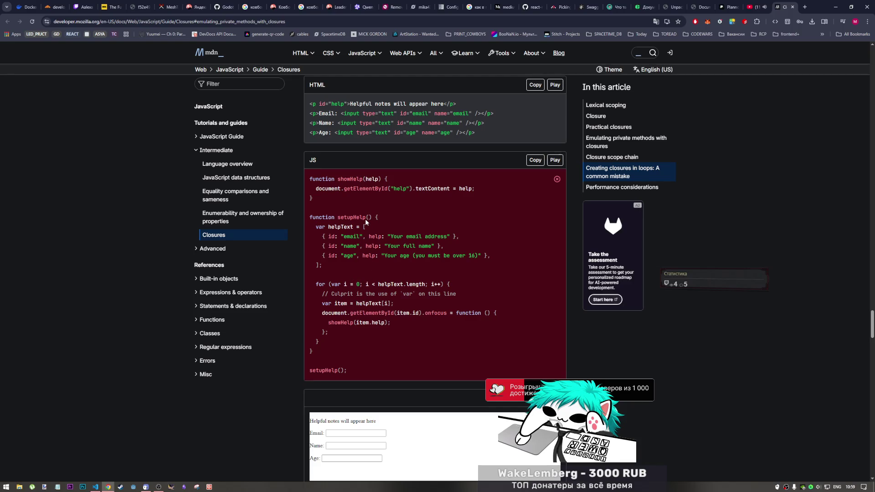
{"action": "scroll", "coordinate": [386, 258], "scroll_direction": "down", "scroll_amount": 5}
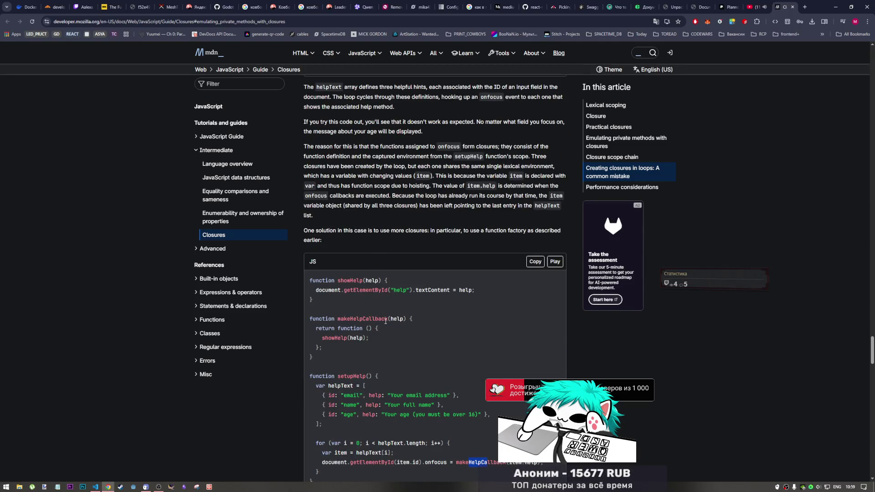
{"action": "scroll", "coordinate": [383, 294], "scroll_direction": "up", "scroll_amount": 3}
{"action": "scroll", "coordinate": [375, 230], "scroll_direction": "up", "scroll_amount": 2}
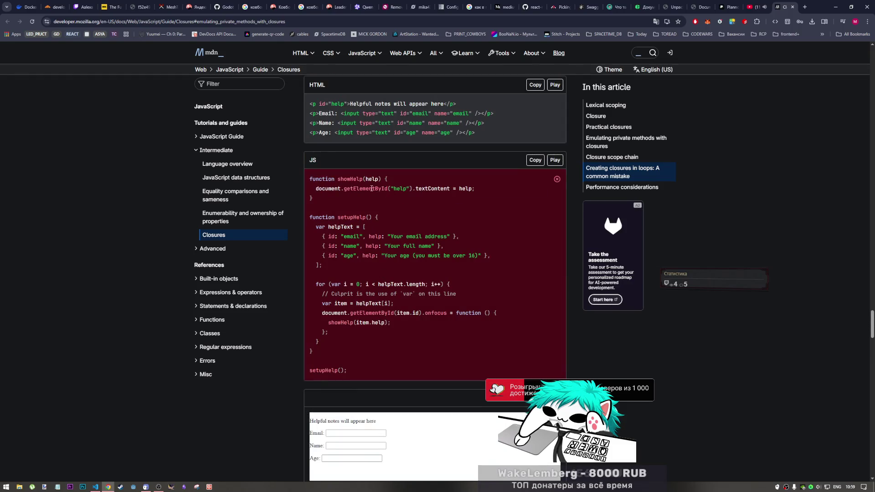
{"action": "scroll", "coordinate": [369, 233], "scroll_direction": "down", "scroll_amount": 2}
{"action": "scroll", "coordinate": [368, 233], "scroll_direction": "down", "scroll_amount": 2}
{"action": "scroll", "coordinate": [336, 314], "scroll_direction": "down", "scroll_amount": 2}
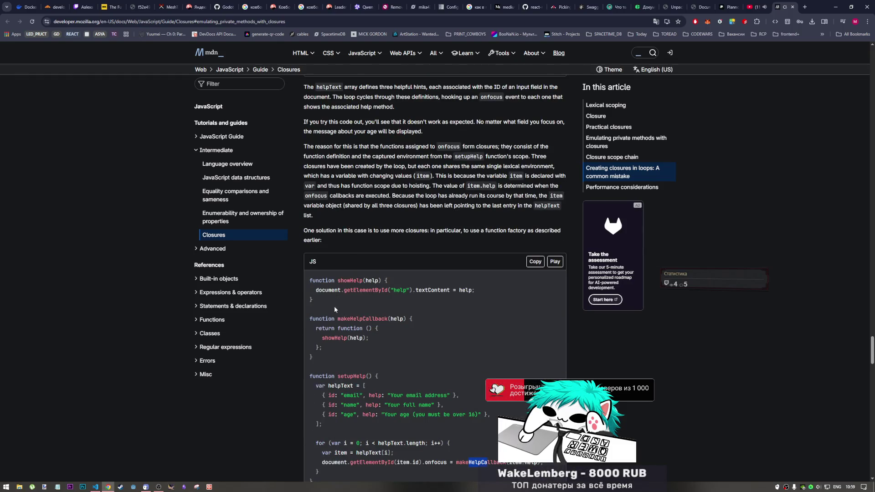
{"action": "left_click_drag", "start_coordinate": [352, 319], "coordinate": [369, 344]}
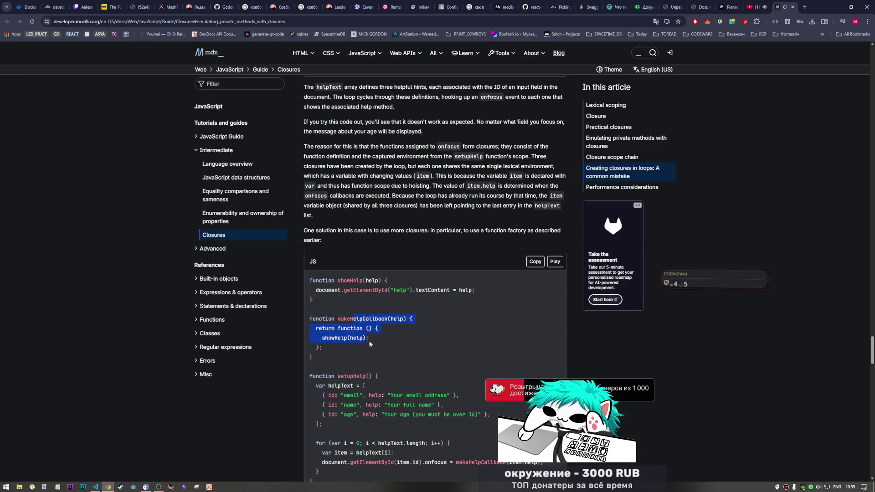
{"action": "scroll", "coordinate": [369, 343], "scroll_direction": "down", "scroll_amount": 2}
{"action": "left_click", "coordinate": [394, 265]}
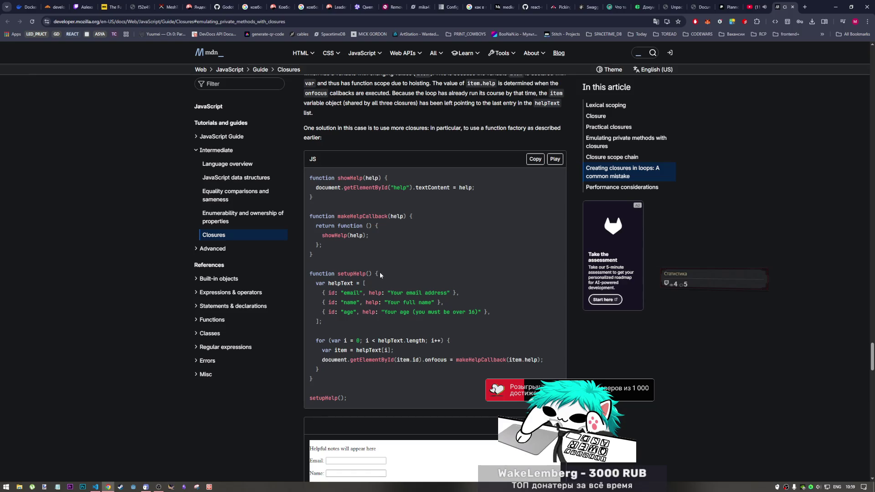
{"action": "scroll", "coordinate": [380, 287], "scroll_direction": "down", "scroll_amount": 2}
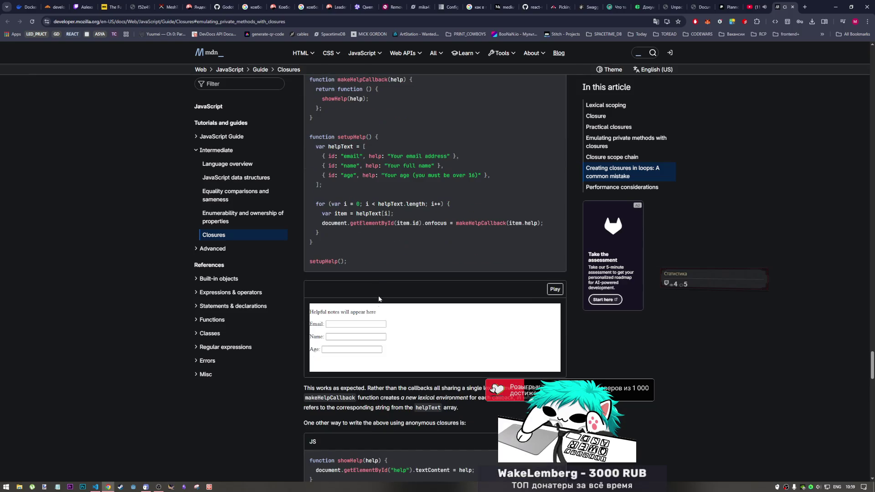
{"action": "left_click", "coordinate": [362, 324]}
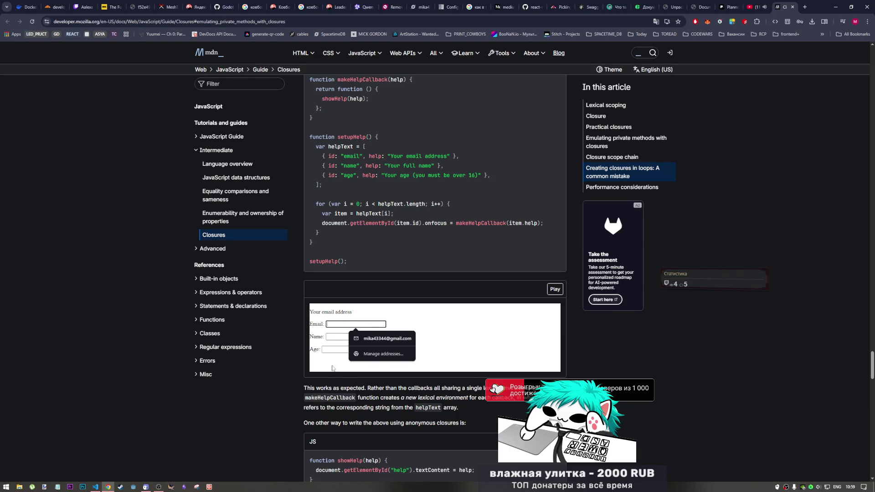
{"action": "scroll", "coordinate": [341, 328], "scroll_direction": "down", "scroll_amount": 2}
{"action": "scroll", "coordinate": [351, 315], "scroll_direction": "down", "scroll_amount": 1}
{"action": "scroll", "coordinate": [351, 315], "scroll_direction": "down", "scroll_amount": 1}
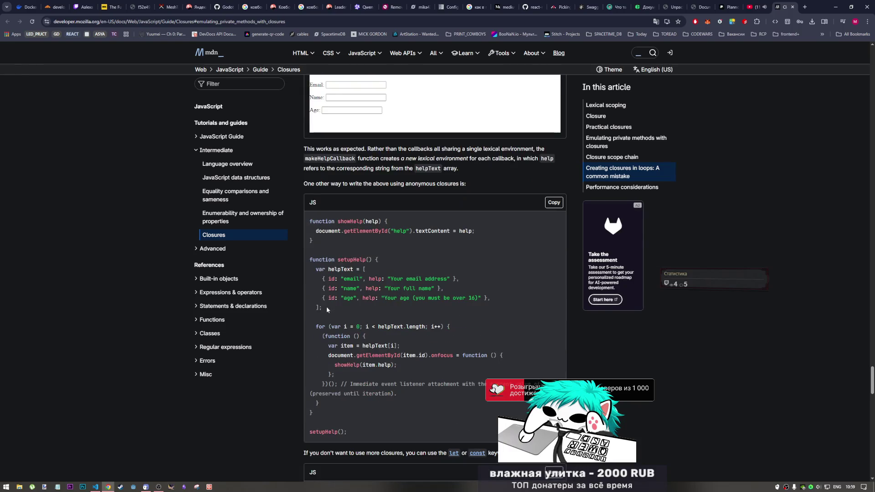
{"action": "scroll", "coordinate": [388, 291], "scroll_direction": "down", "scroll_amount": 1}
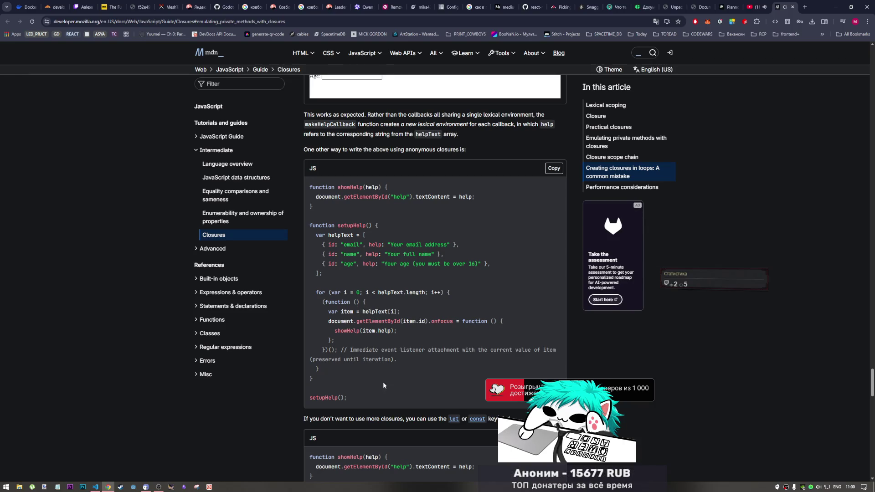
{"action": "scroll", "coordinate": [383, 407], "scroll_direction": "down", "scroll_amount": 1}
{"action": "scroll", "coordinate": [431, 343], "scroll_direction": "down", "scroll_amount": 1}
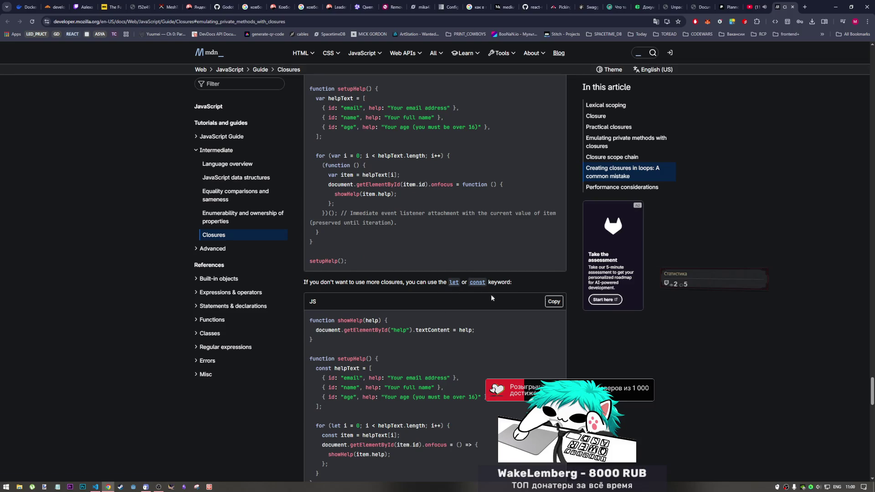
{"action": "scroll", "coordinate": [394, 354], "scroll_direction": "down", "scroll_amount": 1}
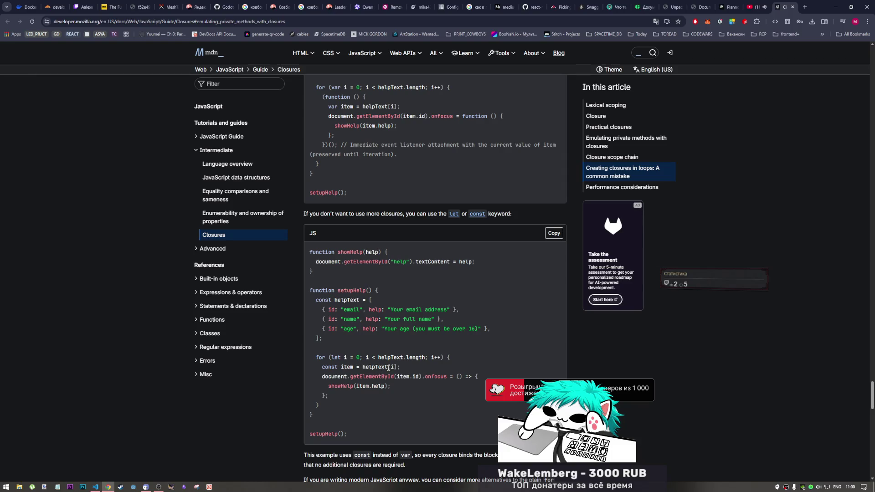
{"action": "scroll", "coordinate": [383, 372], "scroll_direction": "down", "scroll_amount": 1}
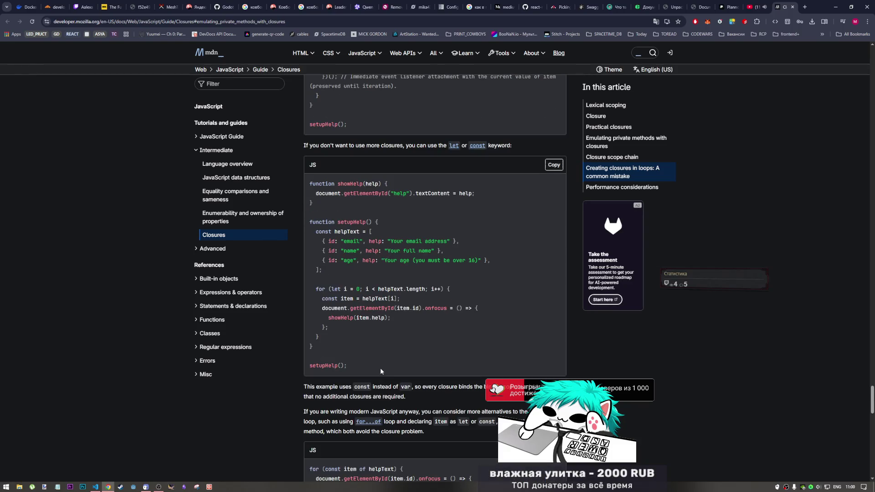
{"action": "scroll", "coordinate": [380, 369], "scroll_direction": "down", "scroll_amount": 1}
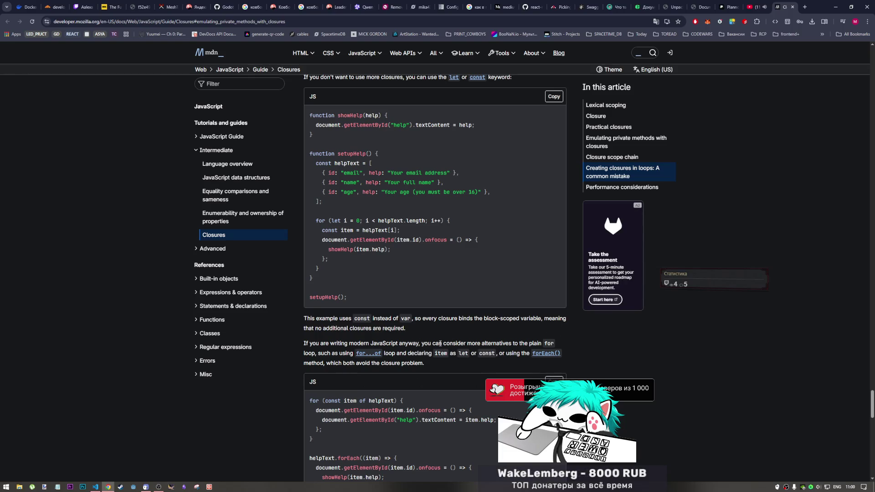
{"action": "scroll", "coordinate": [387, 341], "scroll_direction": "down", "scroll_amount": 2}
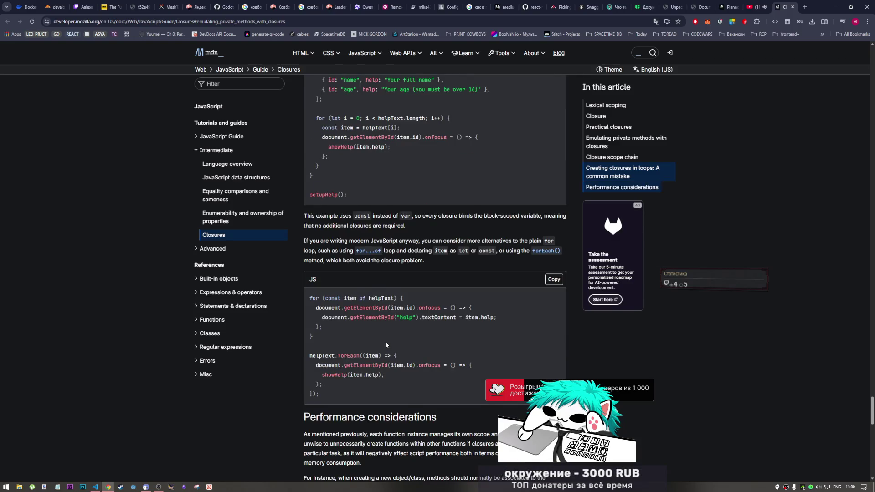
{"action": "scroll", "coordinate": [386, 341], "scroll_direction": "down", "scroll_amount": 3}
{"action": "scroll", "coordinate": [505, 271], "scroll_direction": "up", "scroll_amount": 2}
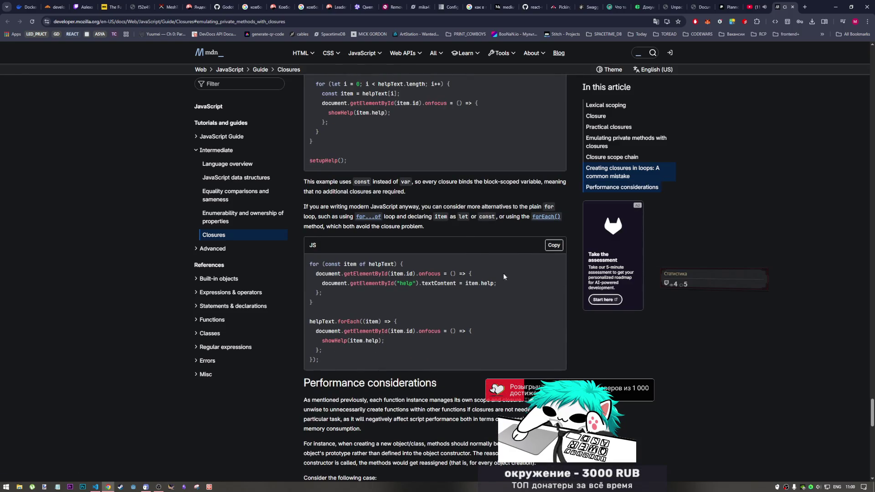
{"action": "scroll", "coordinate": [506, 272], "scroll_direction": "down", "scroll_amount": 4}
{"action": "scroll", "coordinate": [441, 305], "scroll_direction": "down", "scroll_amount": 2}
{"action": "scroll", "coordinate": [441, 304], "scroll_direction": "up", "scroll_amount": 2}
{"action": "scroll", "coordinate": [428, 296], "scroll_direction": "up", "scroll_amount": 1}
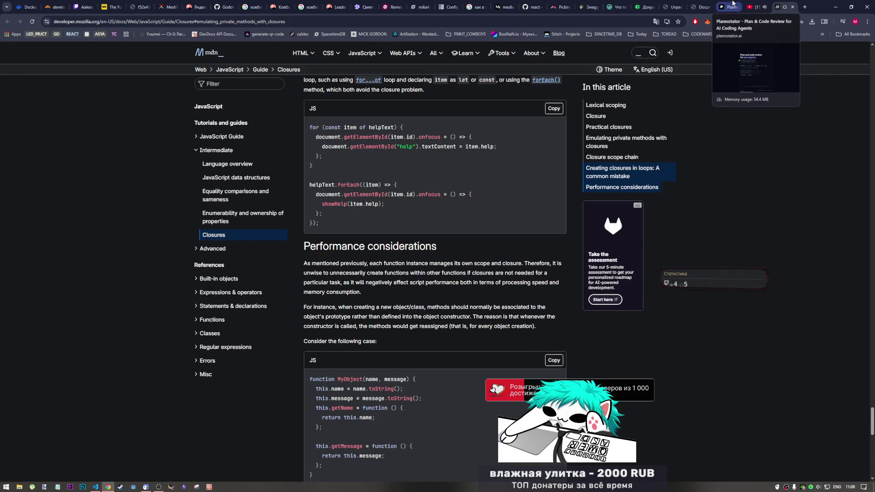
{"action": "left_click", "coordinate": [673, 7]}
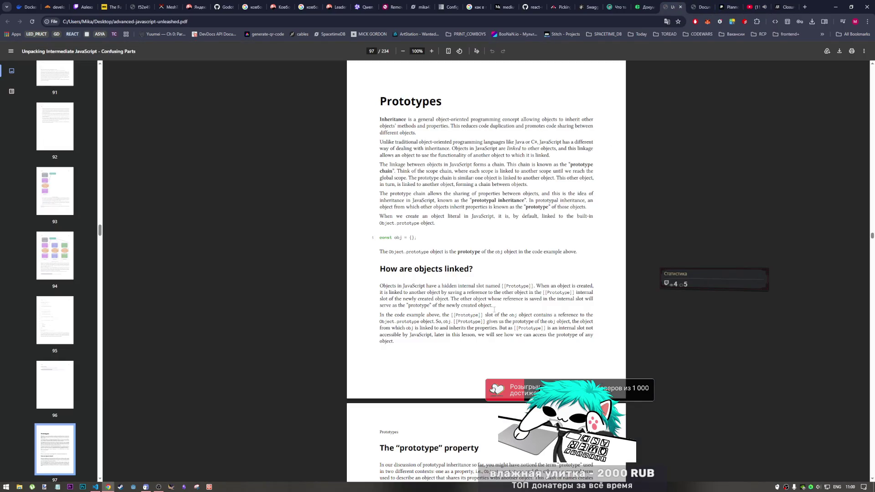
{"action": "scroll", "coordinate": [467, 378], "scroll_direction": "down", "scroll_amount": 2}
{"action": "scroll", "coordinate": [466, 377], "scroll_direction": "up", "scroll_amount": 2}
{"action": "scroll", "coordinate": [444, 308], "scroll_direction": "up", "scroll_amount": 1}
{"action": "scroll", "coordinate": [435, 278], "scroll_direction": "up", "scroll_amount": 4}
{"action": "scroll", "coordinate": [436, 279], "scroll_direction": "down", "scroll_amount": 8}
{"action": "scroll", "coordinate": [425, 240], "scroll_direction": "down", "scroll_amount": 5}
{"action": "scroll", "coordinate": [404, 171], "scroll_direction": "up", "scroll_amount": 3}
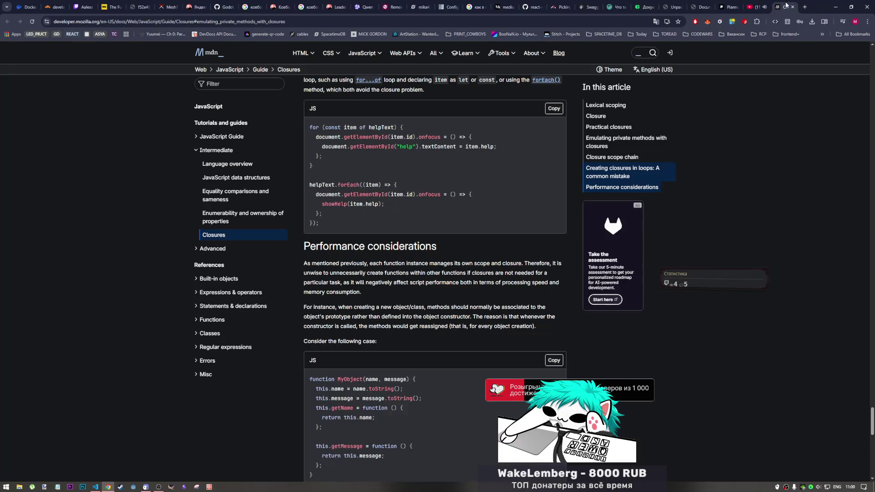
{"action": "left_click", "coordinate": [783, 7]}
{"action": "scroll", "coordinate": [450, 384], "scroll_direction": "down", "scroll_amount": 3}
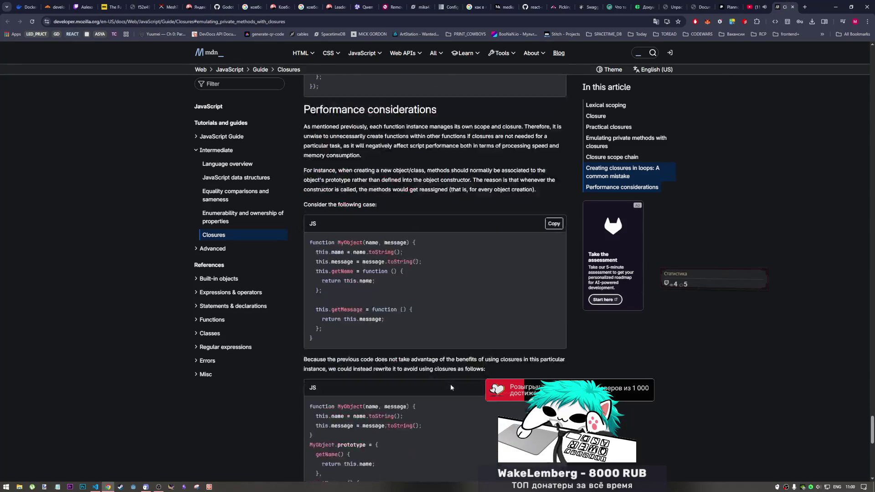
{"action": "scroll", "coordinate": [451, 384], "scroll_direction": "down", "scroll_amount": 5}
{"action": "scroll", "coordinate": [451, 380], "scroll_direction": "down", "scroll_amount": 2}
{"action": "scroll", "coordinate": [451, 380], "scroll_direction": "up", "scroll_amount": 5}
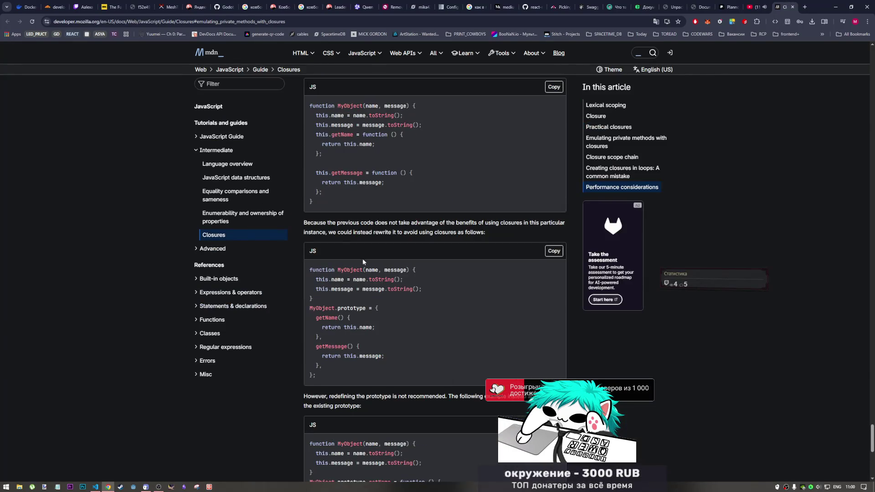
{"action": "scroll", "coordinate": [359, 277], "scroll_direction": "up", "scroll_amount": 1}
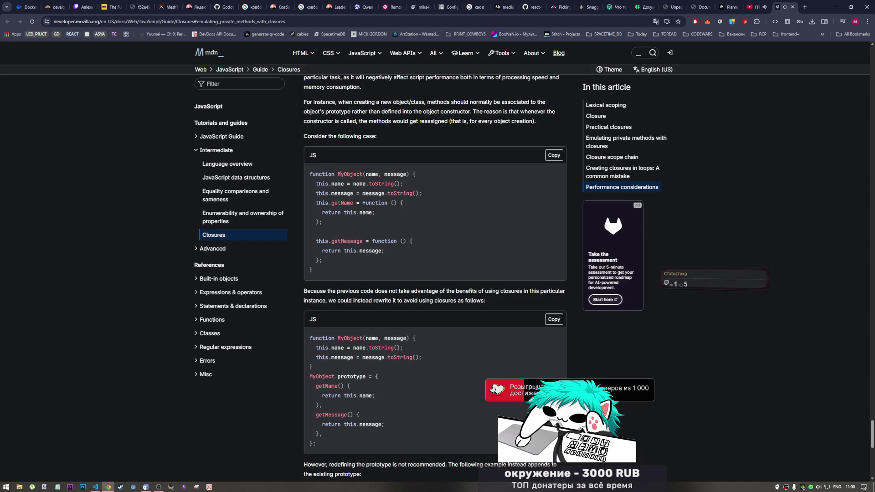
{"action": "scroll", "coordinate": [334, 147], "scroll_direction": "up", "scroll_amount": 1}
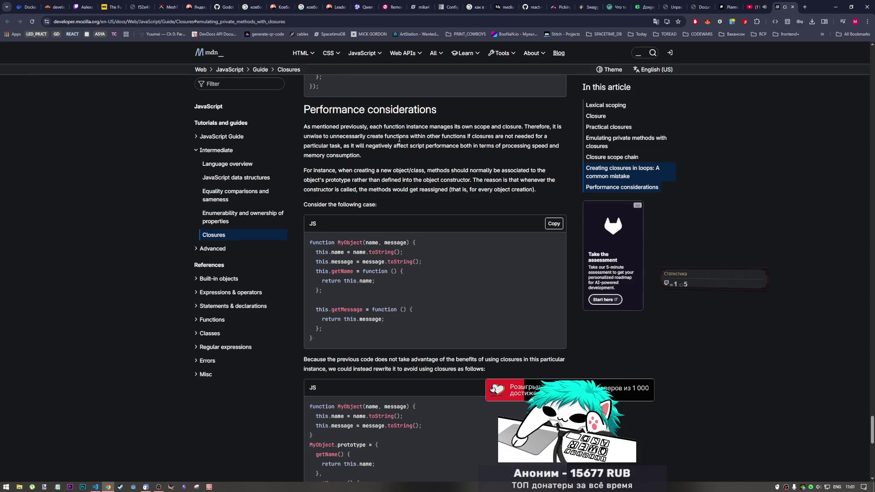
{"action": "left_click_drag", "start_coordinate": [495, 137], "coordinate": [544, 137]}
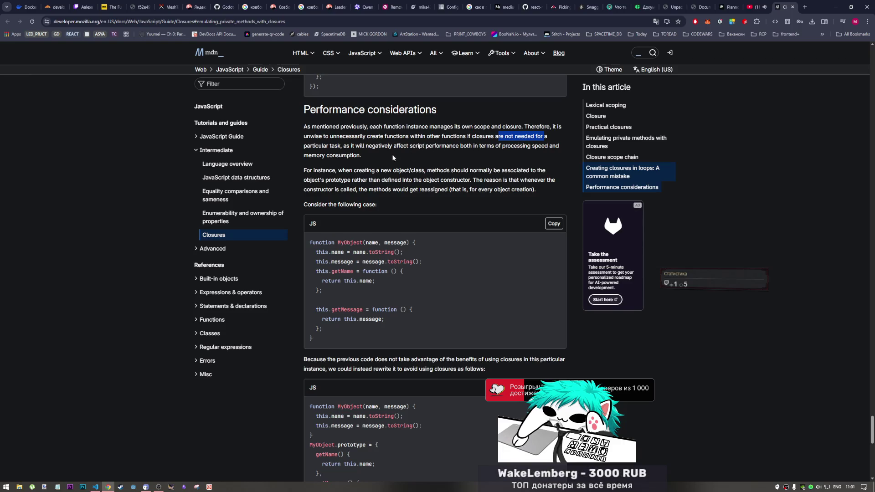
{"action": "scroll", "coordinate": [340, 167], "scroll_direction": "down", "scroll_amount": 1}
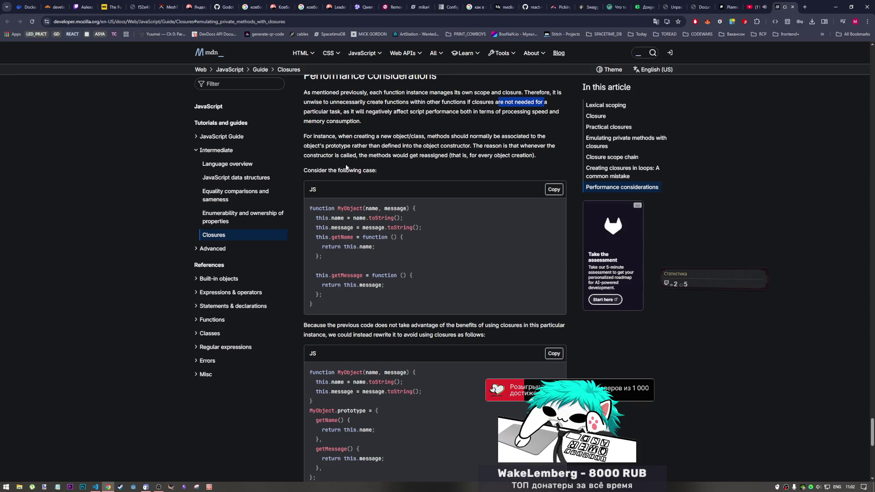
{"action": "scroll", "coordinate": [331, 310], "scroll_direction": "down", "scroll_amount": 3}
{"action": "scroll", "coordinate": [370, 192], "scroll_direction": "up", "scroll_amount": 2}
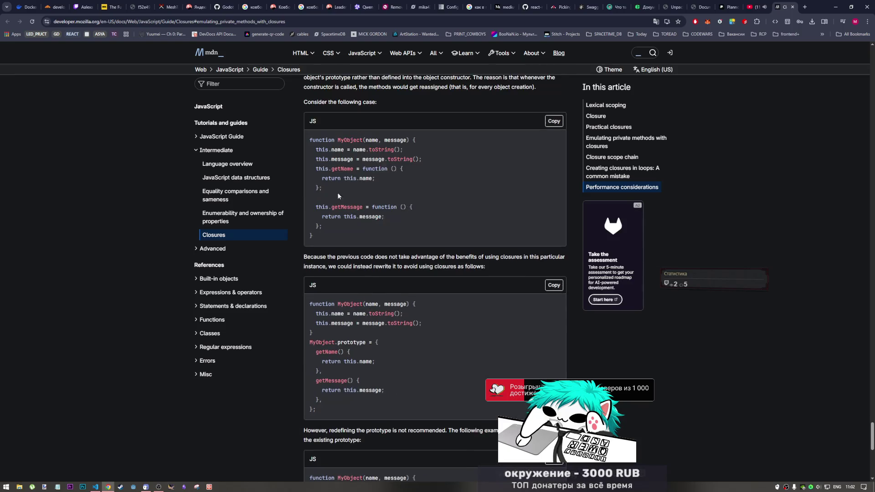
{"action": "scroll", "coordinate": [375, 146], "scroll_direction": "up", "scroll_amount": 1}
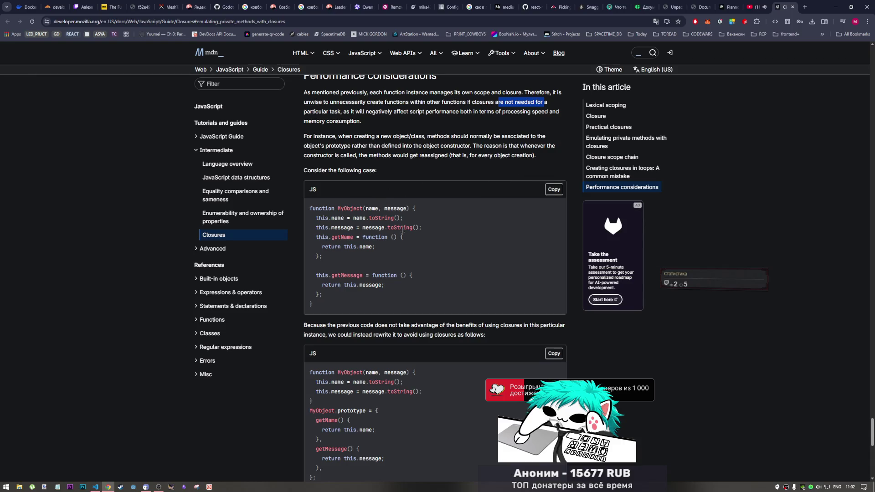
{"action": "scroll", "coordinate": [395, 217], "scroll_direction": "down", "scroll_amount": 1}
{"action": "scroll", "coordinate": [391, 219], "scroll_direction": "up", "scroll_amount": 2}
{"action": "left_click_drag", "start_coordinate": [340, 127], "coordinate": [455, 128]}
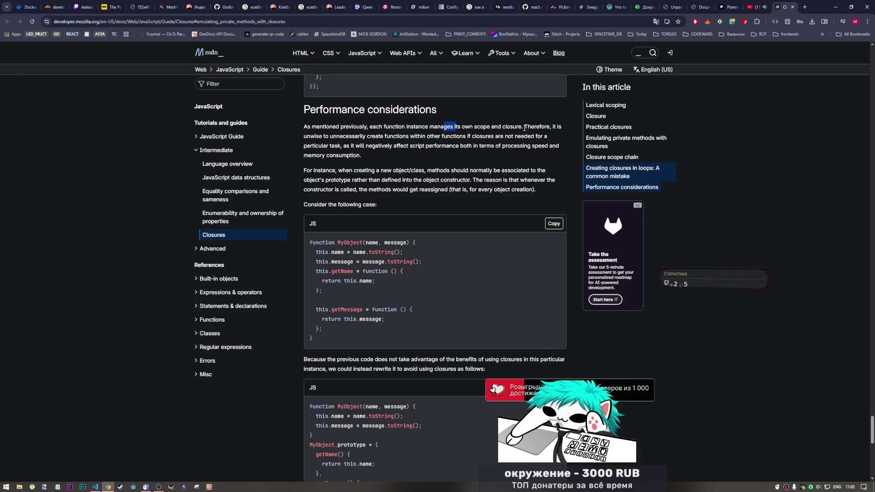
{"action": "left_click_drag", "start_coordinate": [475, 126], "coordinate": [549, 127]}
{"action": "left_click_drag", "start_coordinate": [329, 136], "coordinate": [540, 144]}
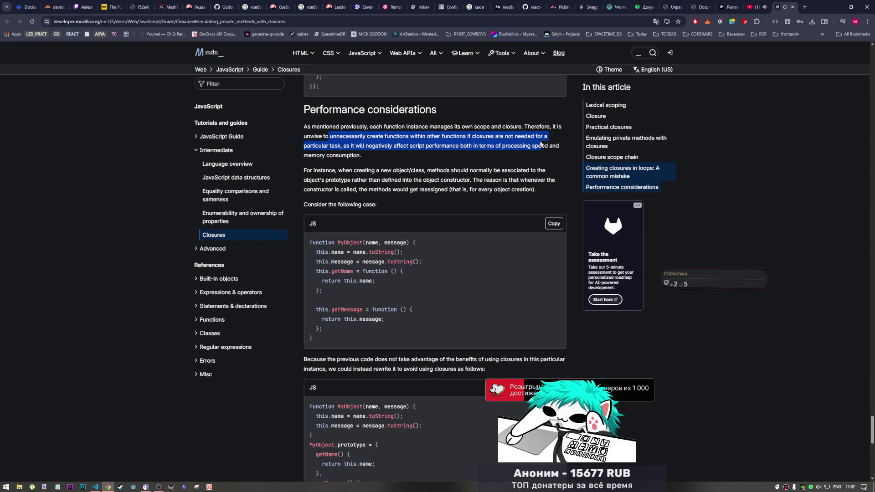
{"action": "left_click", "coordinate": [351, 145]}
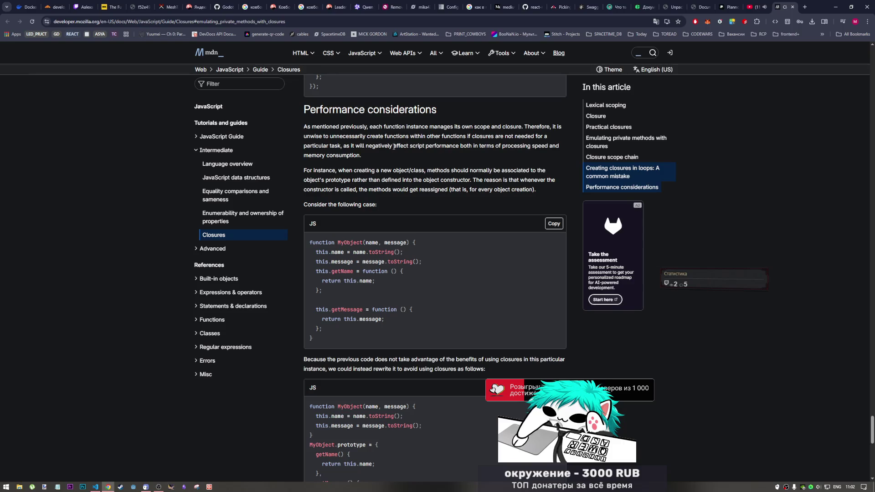
{"action": "left_click_drag", "start_coordinate": [361, 156], "coordinate": [300, 155]}
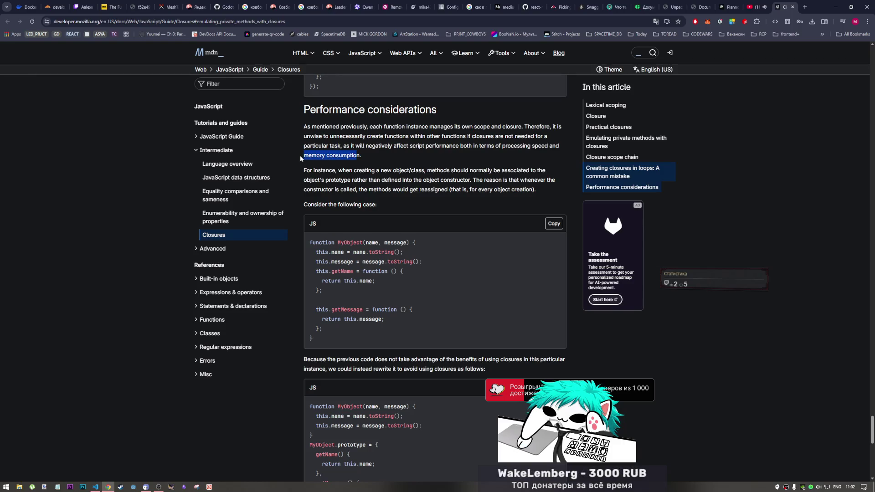
{"action": "left_click", "coordinate": [367, 152]}
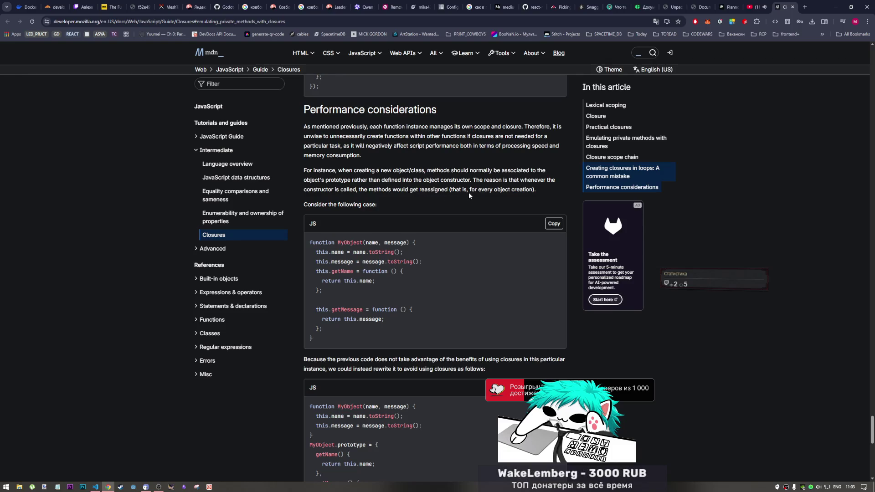
{"action": "scroll", "coordinate": [466, 192], "scroll_direction": "down", "scroll_amount": 2}
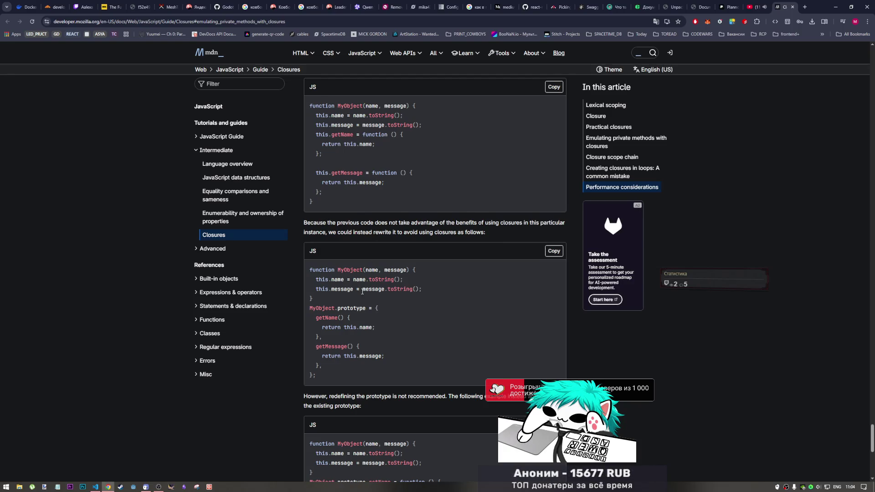
{"action": "scroll", "coordinate": [362, 290], "scroll_direction": "down", "scroll_amount": 1}
{"action": "scroll", "coordinate": [361, 260], "scroll_direction": "up", "scroll_amount": 1}
{"action": "scroll", "coordinate": [360, 222], "scroll_direction": "down", "scroll_amount": 1}
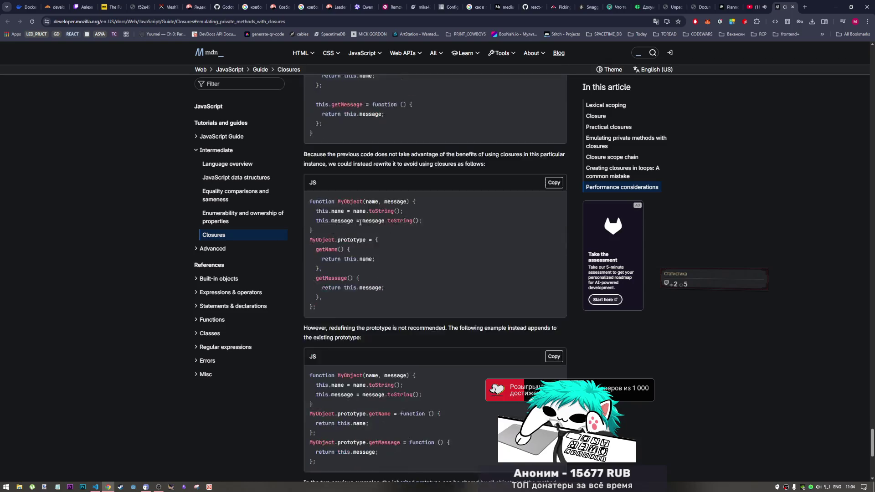
{"action": "scroll", "coordinate": [359, 223], "scroll_direction": "down", "scroll_amount": 2}
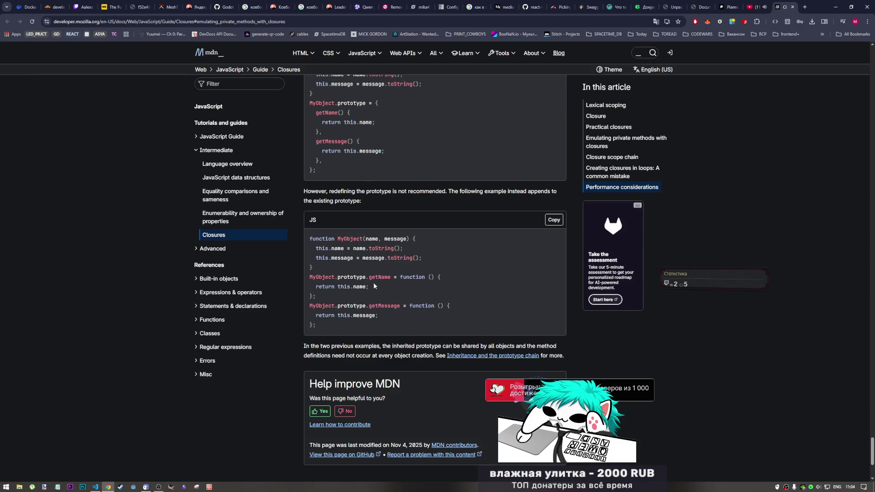
{"action": "scroll", "coordinate": [379, 293], "scroll_direction": "up", "scroll_amount": 3}
{"action": "scroll", "coordinate": [381, 294], "scroll_direction": "down", "scroll_amount": 2}
{"action": "scroll", "coordinate": [375, 299], "scroll_direction": "down", "scroll_amount": 1}
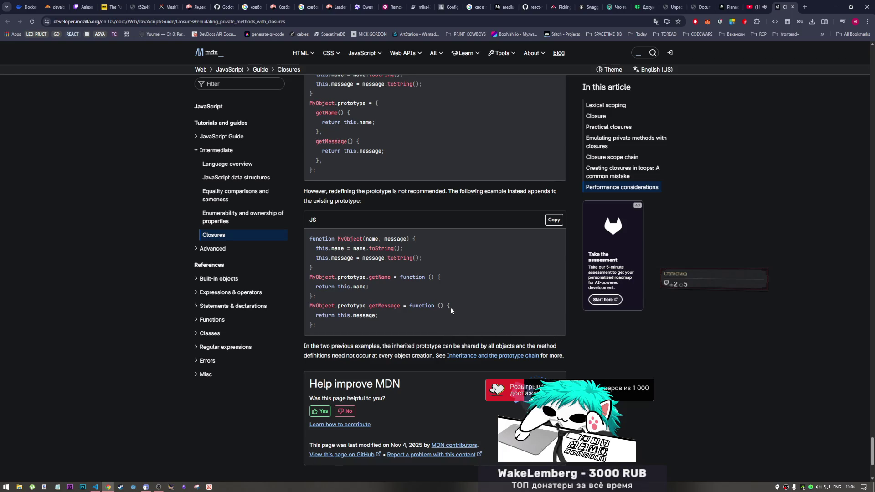
{"action": "left_click", "coordinate": [792, 7]}
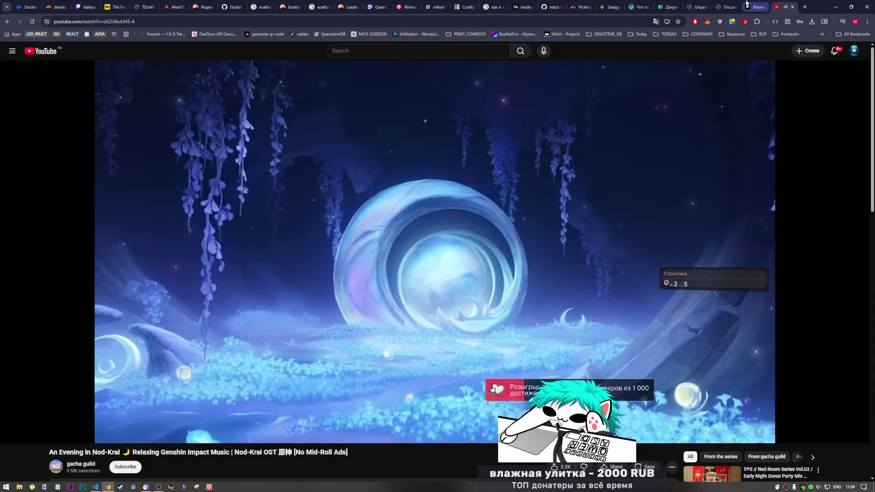
Step: Pass the Hello World tab and land back on the Advanced JavaScript PDF at page 92
{"action": "left_click", "coordinate": [724, 6]}
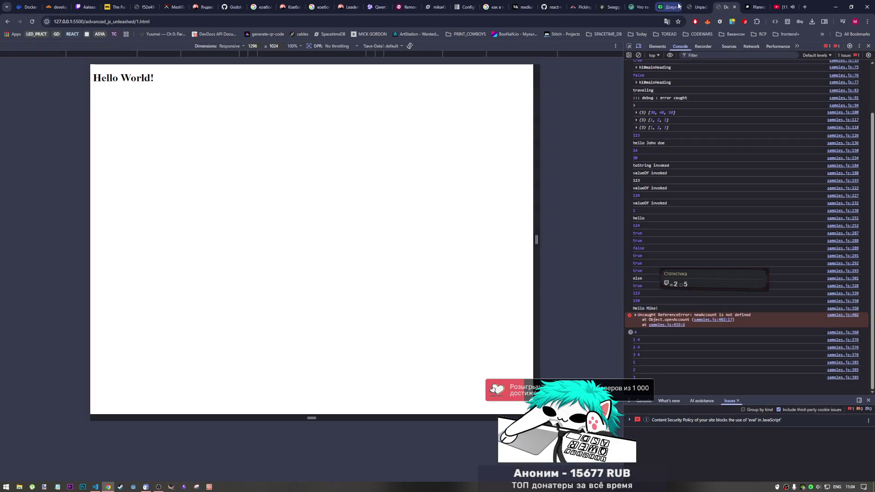
{"action": "left_click", "coordinate": [698, 6]}
{"action": "scroll", "coordinate": [446, 291], "scroll_direction": "down", "scroll_amount": 4}
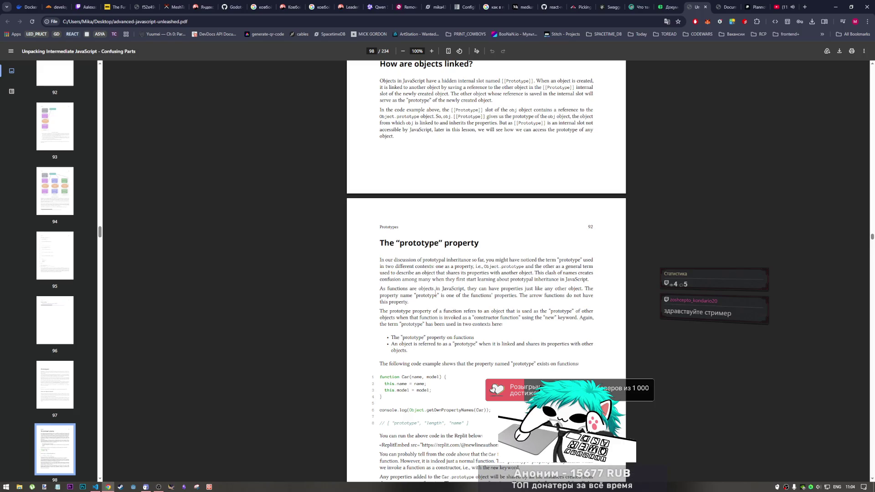
{"action": "scroll", "coordinate": [423, 260], "scroll_direction": "up", "scroll_amount": 1}
{"action": "scroll", "coordinate": [421, 239], "scroll_direction": "up", "scroll_amount": 2}
{"action": "scroll", "coordinate": [418, 220], "scroll_direction": "up", "scroll_amount": 1}
{"action": "scroll", "coordinate": [418, 219], "scroll_direction": "down", "scroll_amount": 1}
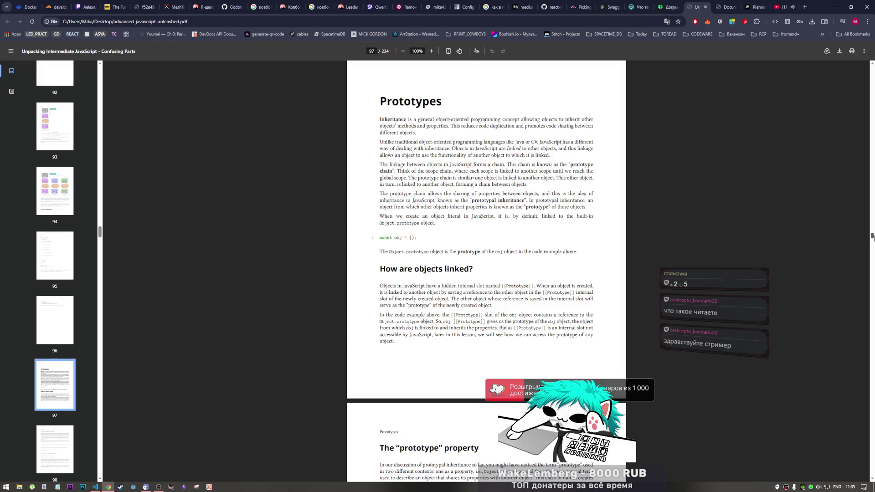
{"action": "left_click_drag", "start_coordinate": [873, 237], "coordinate": [869, 5]}
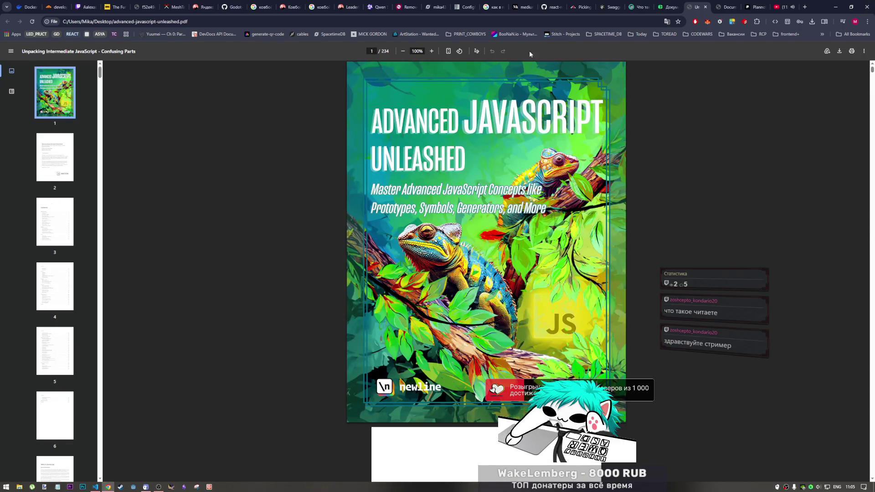
{"action": "left_click", "coordinate": [374, 52]}
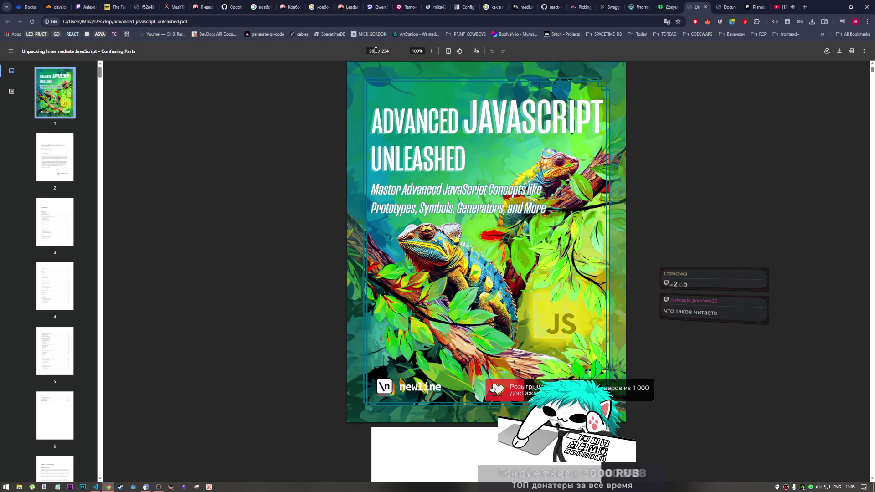
{"action": "type", "text": "90"}
{"action": "key", "text": "Return"}
{"action": "scroll", "coordinate": [356, 66], "scroll_direction": "down", "scroll_amount": 3}
{"action": "scroll", "coordinate": [357, 66], "scroll_direction": "down", "scroll_amount": 3}
{"action": "scroll", "coordinate": [357, 66], "scroll_direction": "down", "scroll_amount": 5}
{"action": "scroll", "coordinate": [356, 66], "scroll_direction": "down", "scroll_amount": 5}
{"action": "scroll", "coordinate": [380, 302], "scroll_direction": "down", "scroll_amount": 5}
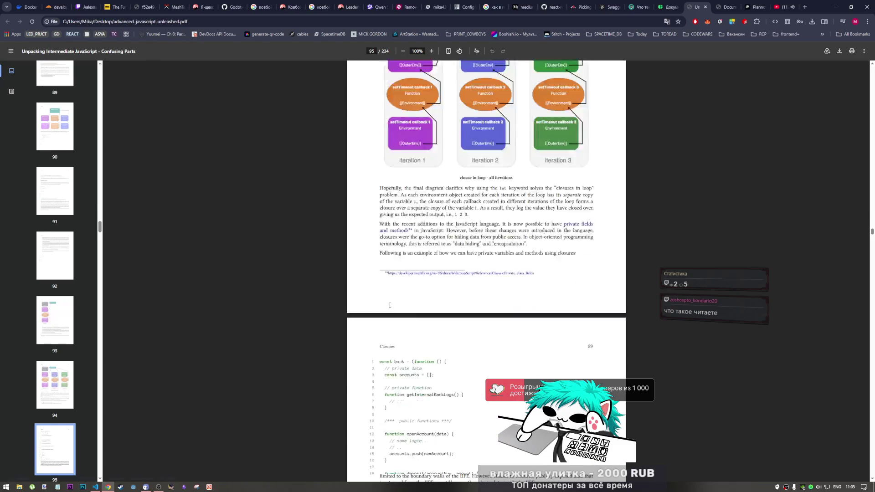
{"action": "scroll", "coordinate": [379, 303], "scroll_direction": "down", "scroll_amount": 5}
{"action": "scroll", "coordinate": [382, 303], "scroll_direction": "down", "scroll_amount": 5}
{"action": "scroll", "coordinate": [385, 304], "scroll_direction": "down", "scroll_amount": 4}
{"action": "scroll", "coordinate": [385, 304], "scroll_direction": "down", "scroll_amount": 3}
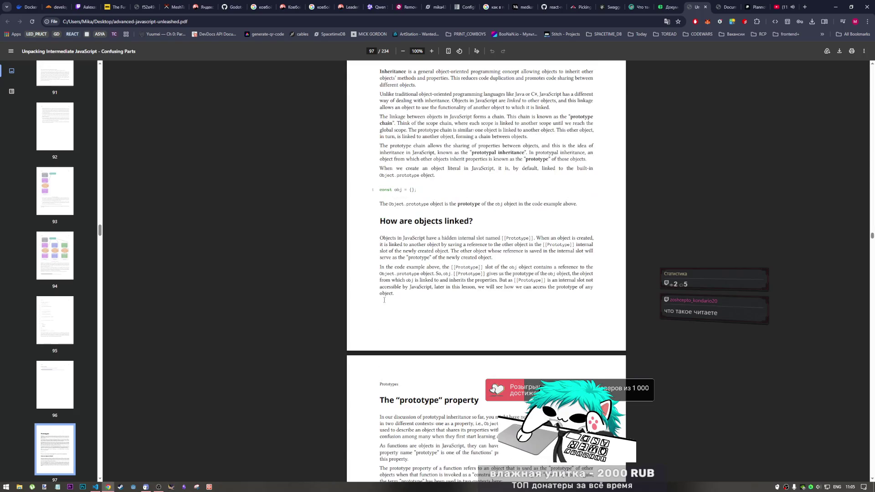
{"action": "scroll", "coordinate": [383, 299], "scroll_direction": "up", "scroll_amount": 1}
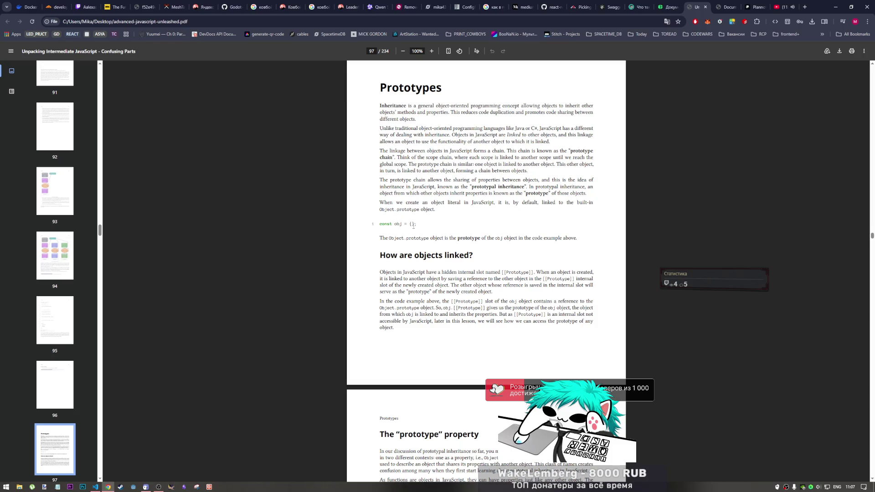
{"action": "left_click_drag", "start_coordinate": [396, 238], "coordinate": [439, 238]}
{"action": "left_click", "coordinate": [439, 238]}
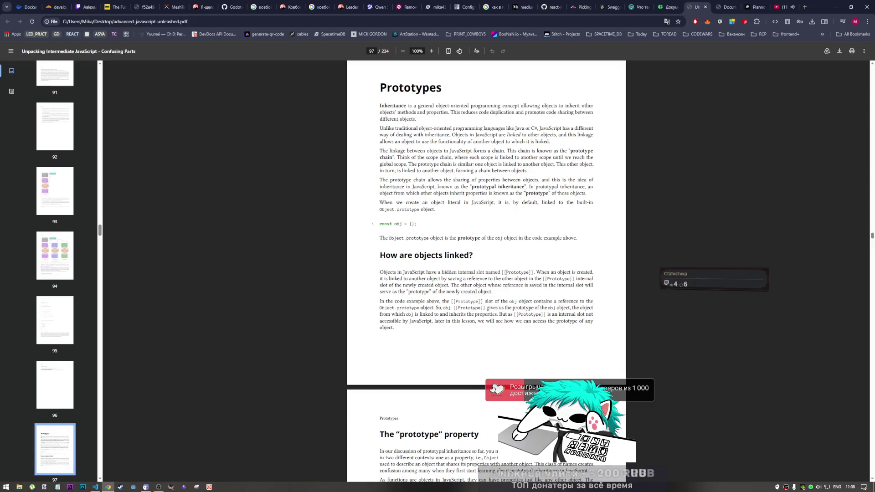
{"action": "left_click_drag", "start_coordinate": [503, 272], "coordinate": [532, 272]}
{"action": "left_click_drag", "start_coordinate": [403, 272], "coordinate": [414, 279]}
{"action": "left_click", "coordinate": [445, 272]}
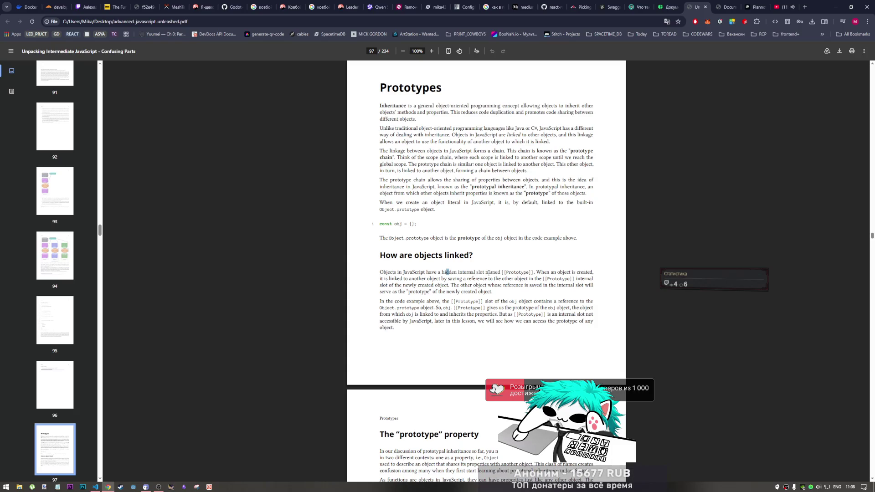
{"action": "left_click", "coordinate": [489, 275]}
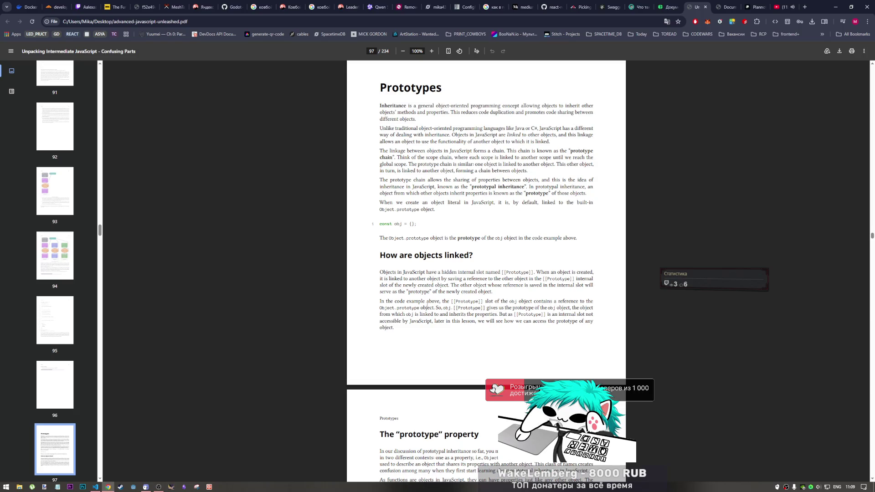
{"action": "left_click_drag", "start_coordinate": [427, 302], "coordinate": [589, 303]}
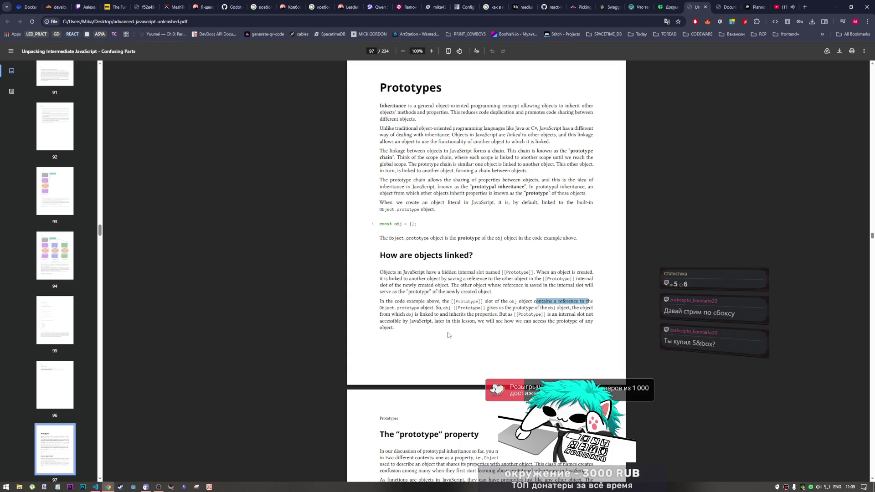
{"action": "left_click", "coordinate": [852, 488]}
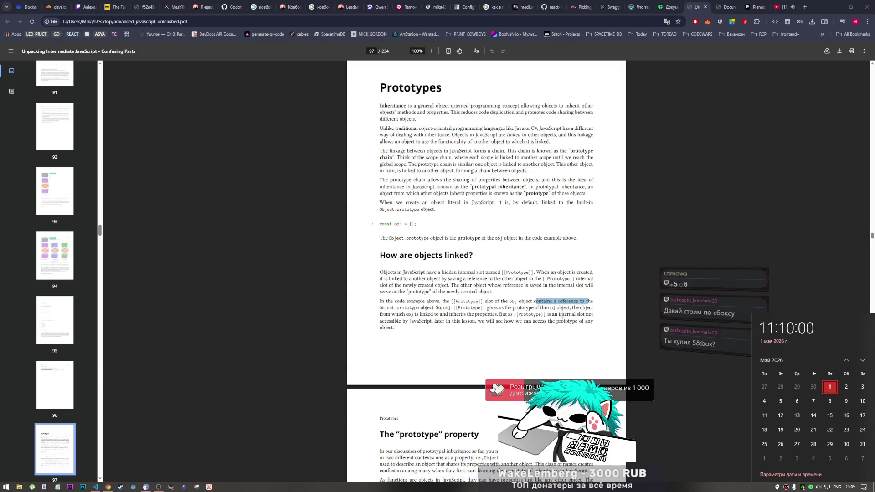
{"action": "left_click", "coordinate": [514, 297]}
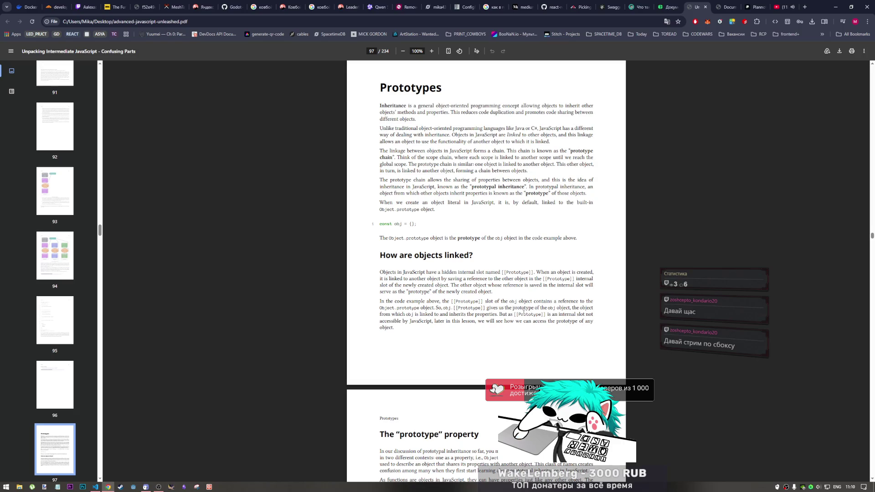
{"action": "left_click_drag", "start_coordinate": [504, 317], "coordinate": [591, 317]}
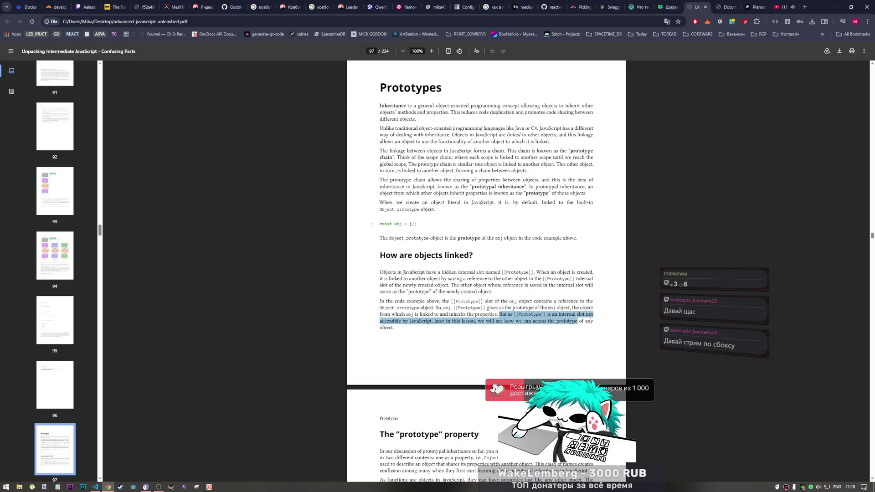
{"action": "left_click", "coordinate": [590, 318]}
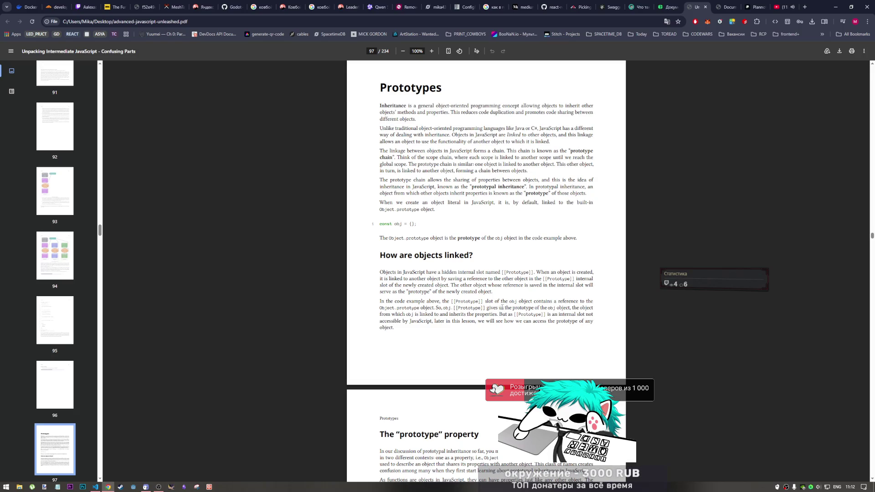
{"action": "scroll", "coordinate": [498, 313], "scroll_direction": "down", "scroll_amount": 1}
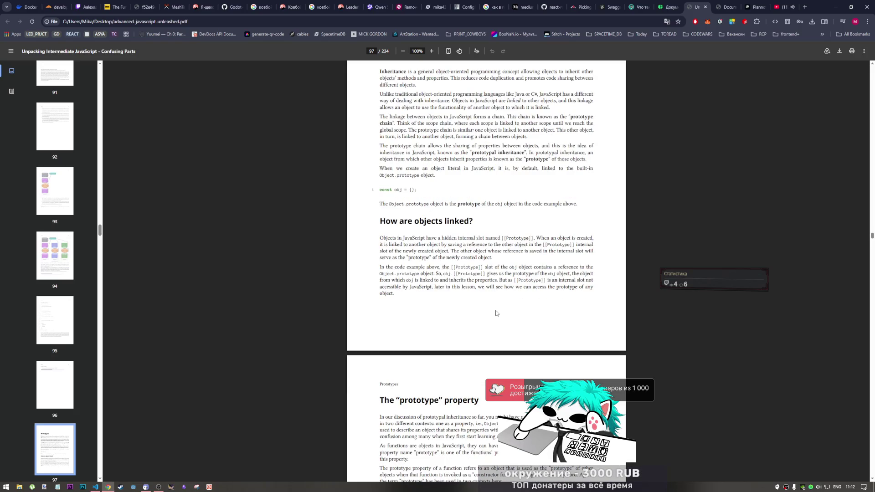
{"action": "scroll", "coordinate": [498, 314], "scroll_direction": "up", "scroll_amount": 2}
{"action": "scroll", "coordinate": [558, 337], "scroll_direction": "down", "scroll_amount": 2}
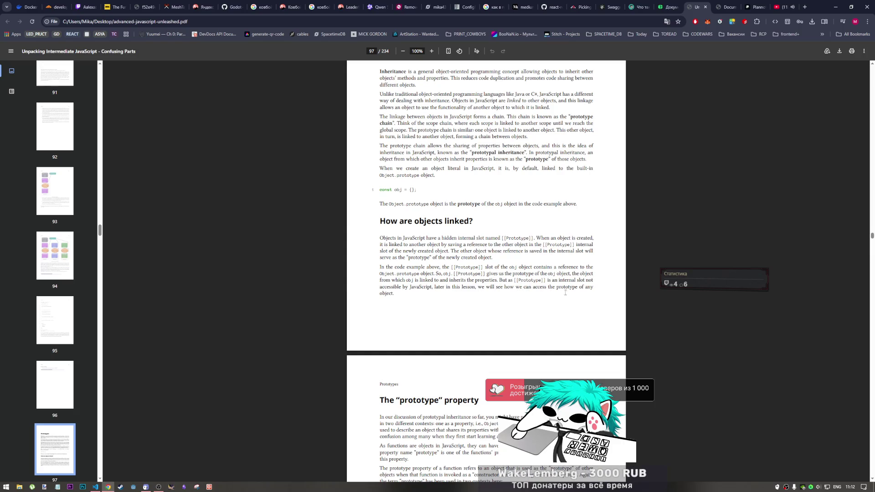
{"action": "scroll", "coordinate": [496, 308], "scroll_direction": "down", "scroll_amount": 2}
{"action": "scroll", "coordinate": [495, 309], "scroll_direction": "down", "scroll_amount": 1}
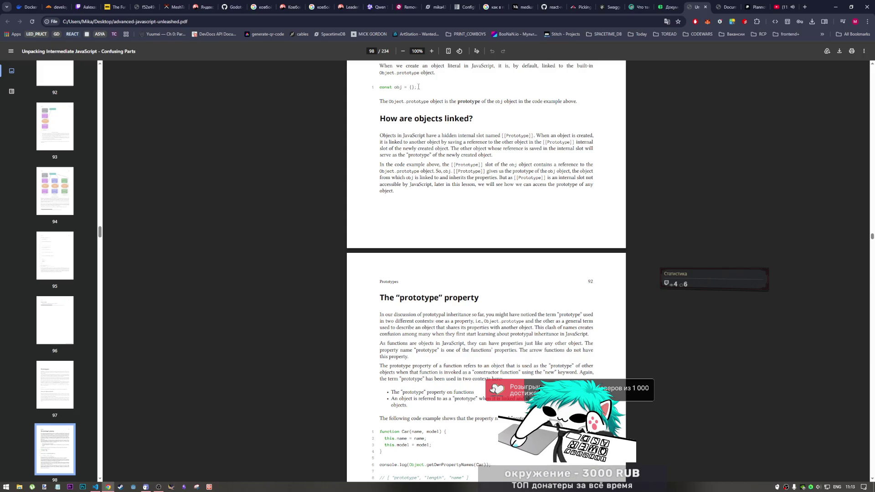
Step: Select the 'const obj = {};' object-literal example line on page 97
{"action": "left_click_drag", "start_coordinate": [375, 90], "coordinate": [427, 89]}
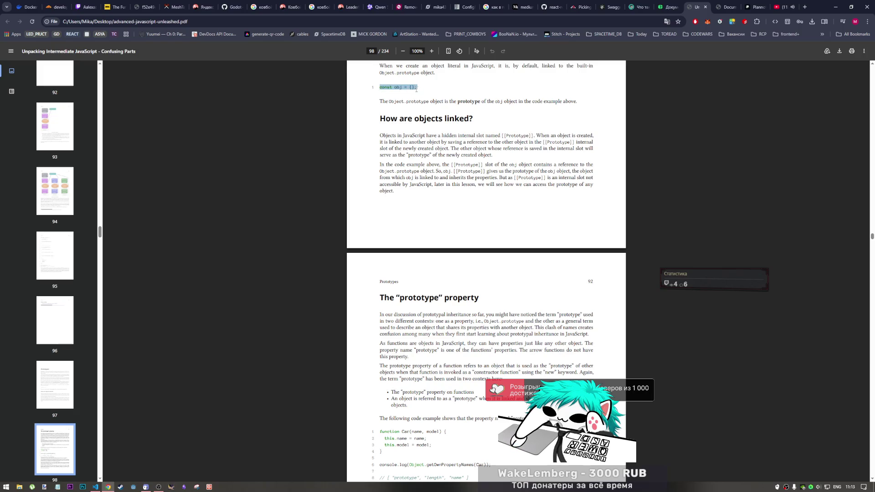
Step: Dismiss the popup over the selected obj line and switch to samples.js in VS Code
{"action": "key", "text": "Escape"}
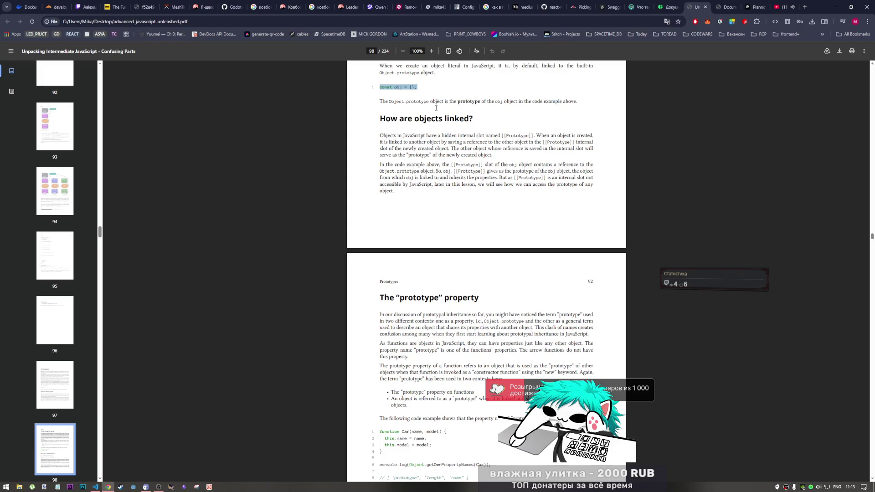
{"action": "scroll", "coordinate": [378, 334], "scroll_direction": "down", "scroll_amount": 2}
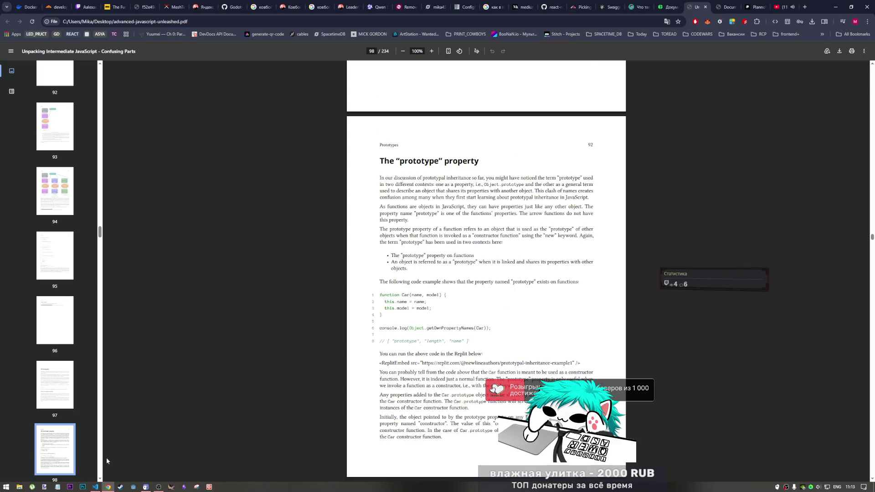
{"action": "left_click", "coordinate": [96, 486]}
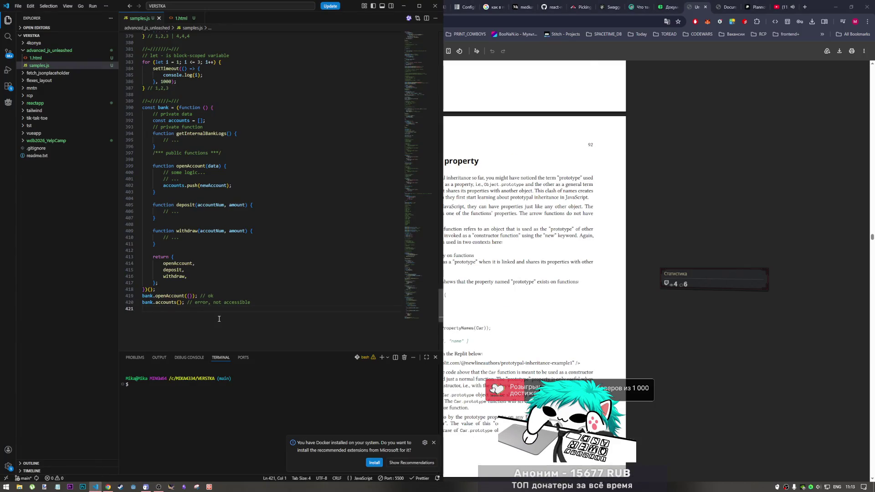
Step: Declare const obj = {a:1, b:2, c:3} below the bank example, save samples.js, and return to the PDF
{"action": "key", "text": "Return"}
{"action": "key", "text": "Return"}
{"action": "type", "text": "const obj = {};"}
{"action": "key", "text": "Left"}
{"action": "key", "text": "Left"}
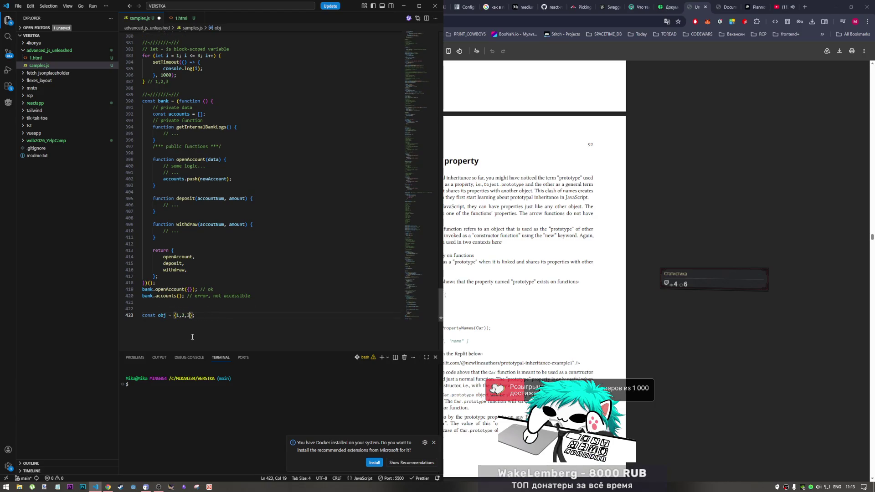
{"action": "left_click", "coordinate": [198, 324]}
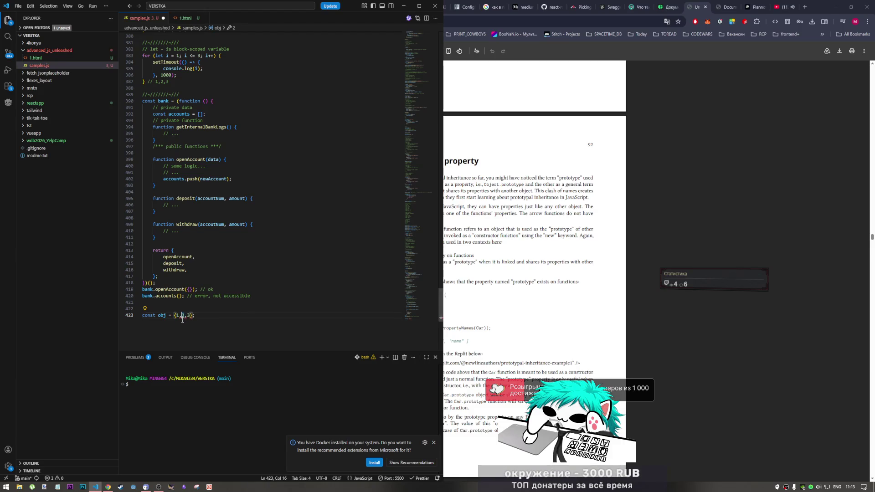
{"action": "mouse_move", "coordinate": [176, 316]}
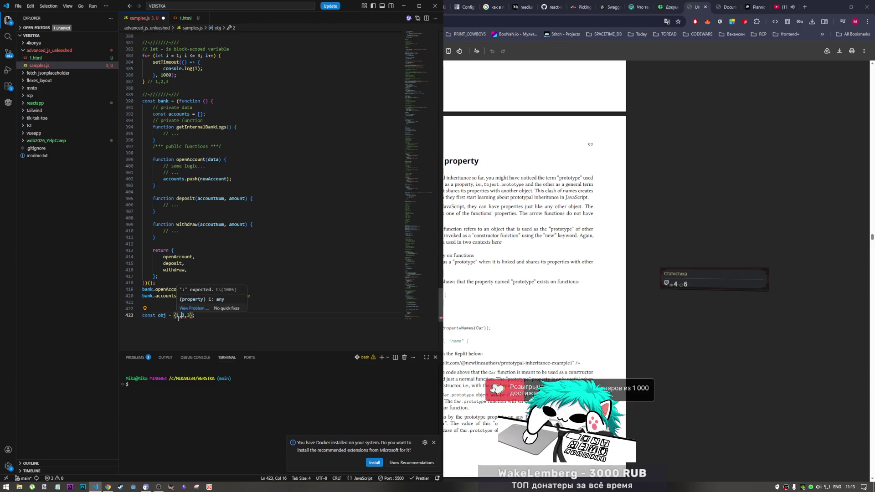
{"action": "left_click", "coordinate": [179, 317]}
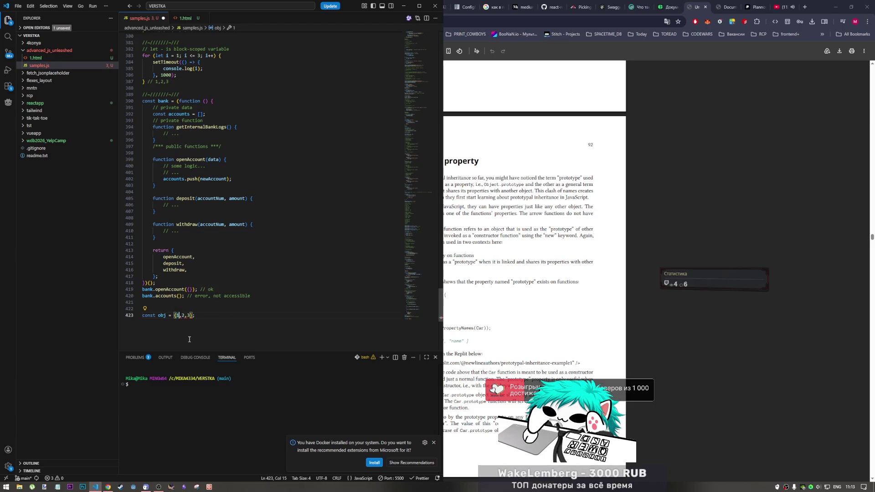
{"action": "key", "text": "Left"}
{"action": "type", "text": "a:"}
{"action": "key", "text": "Right"}
{"action": "key", "text": "Right"}
{"action": "type", "text": "b:"}
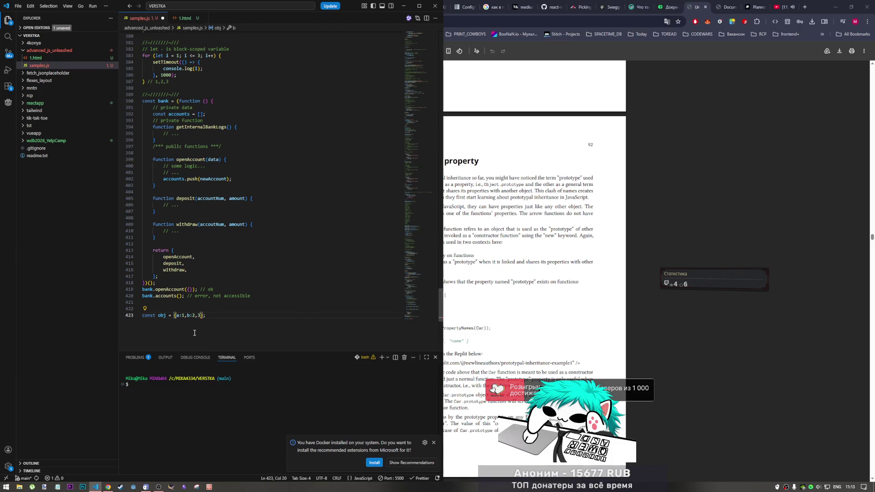
{"action": "key", "text": "Right"}
{"action": "key", "text": "Right"}
{"action": "type", "text": "c:"}
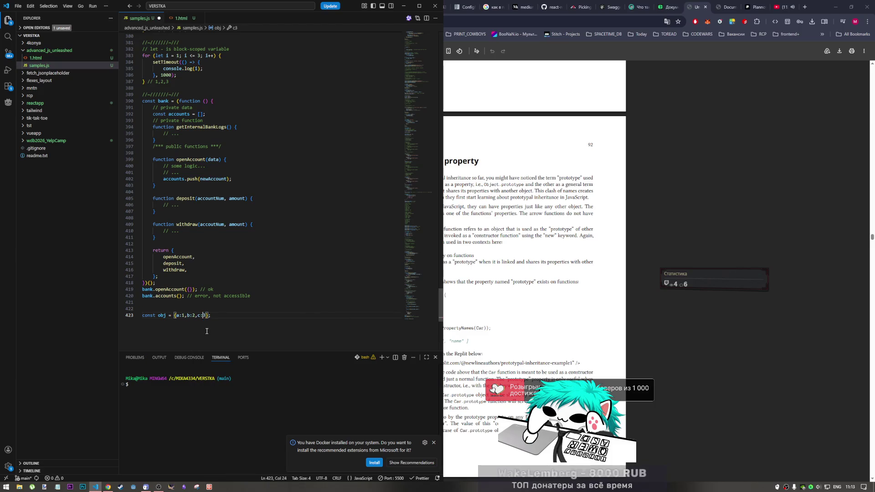
{"action": "key", "text": "ctrl+s"}
{"action": "left_click", "coordinate": [576, 312]}
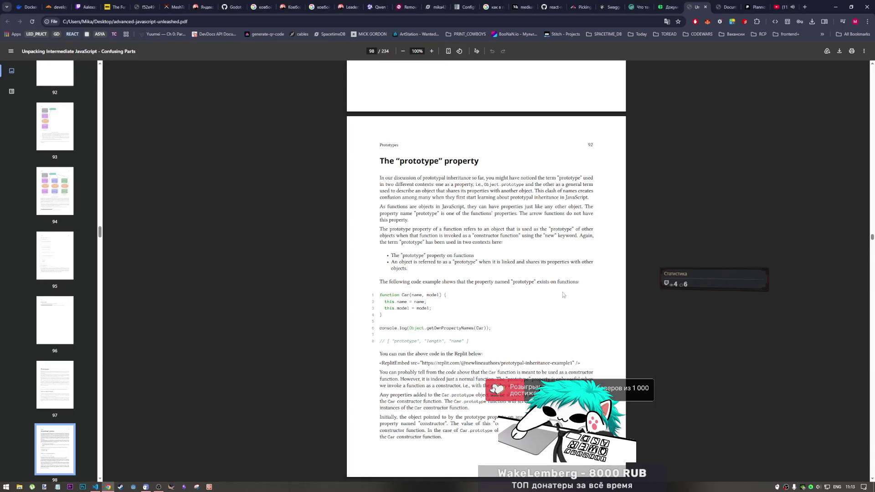
{"action": "scroll", "coordinate": [531, 314], "scroll_direction": "down", "scroll_amount": 3}
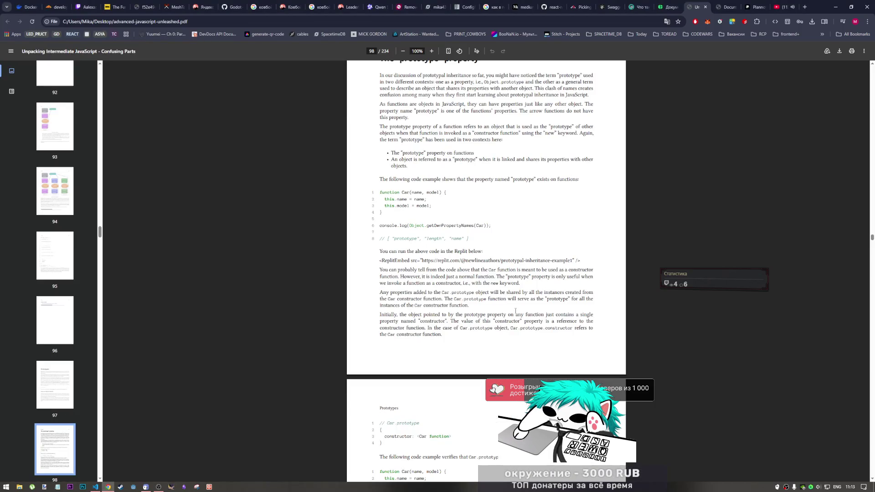
{"action": "scroll", "coordinate": [488, 298], "scroll_direction": "up", "scroll_amount": 2}
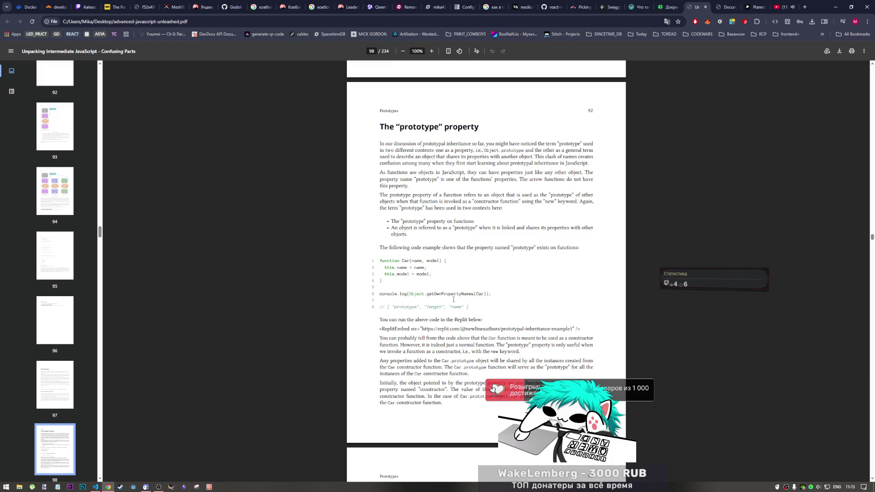
Step: Return from the PDF's Car constructor example to samples.js in VS Code
{"action": "left_click", "coordinate": [96, 487]}
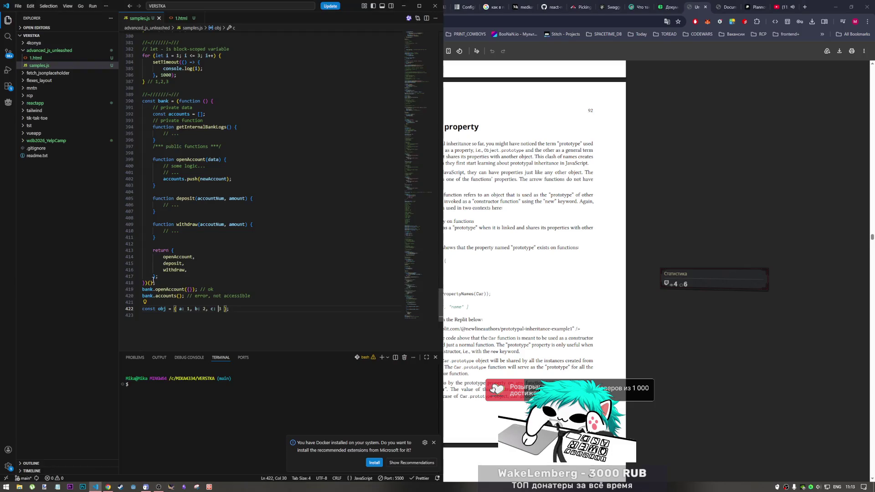
Step: Rename obj to obj1, start an obj2 declaration below it, then switch back to the PDF
{"action": "left_click", "coordinate": [165, 309]}
{"action": "type", "text": "1"}
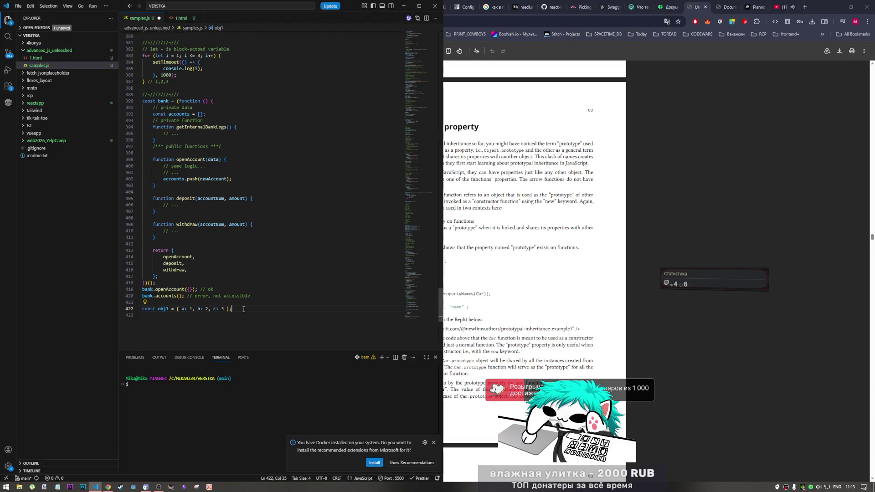
{"action": "key", "text": "Return"}
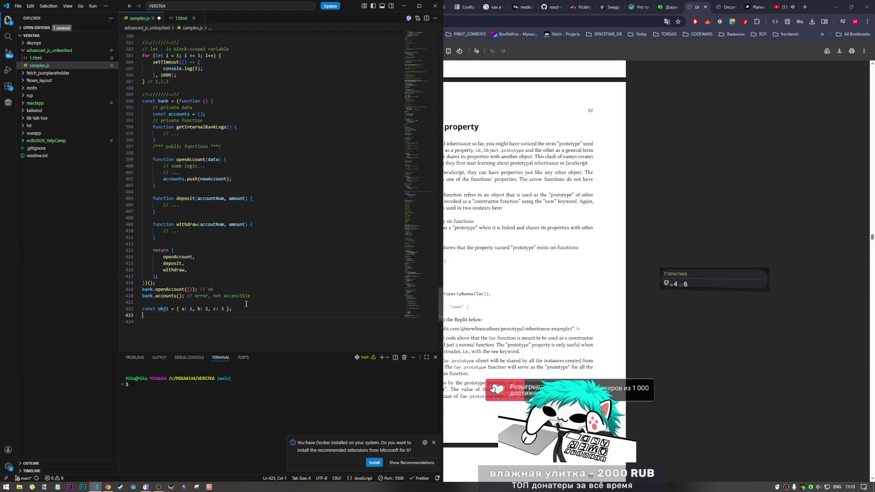
{"action": "left_click_drag", "start_coordinate": [175, 309], "coordinate": [134, 309]}
{"action": "key", "text": "ctrl+c"}
{"action": "key", "text": "Down"}
{"action": "key", "text": "ctrl+v"}
{"action": "double_click", "coordinate": [164, 315]}
{"action": "type", "text": "obj2"}
{"action": "left_click", "coordinate": [194, 317]}
{"action": "type", "text": "{"}
{"action": "key", "text": "alt+Tab"}
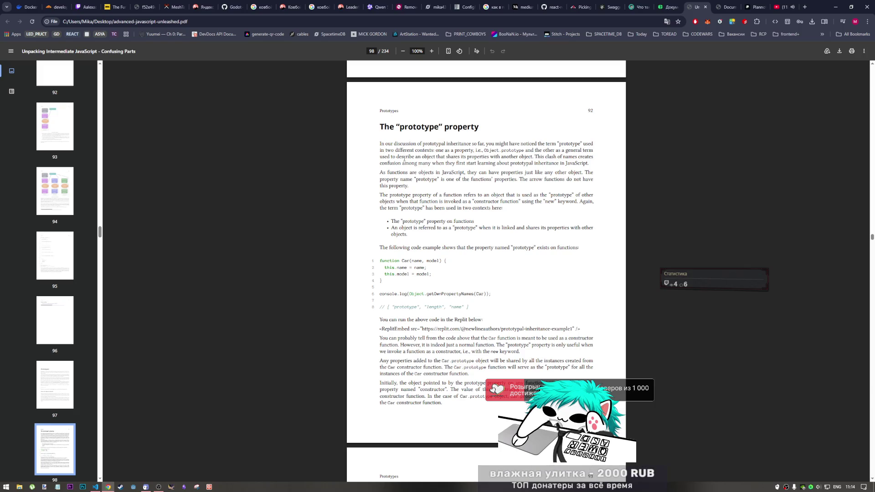
{"action": "scroll", "coordinate": [403, 162], "scroll_direction": "up", "scroll_amount": 3}
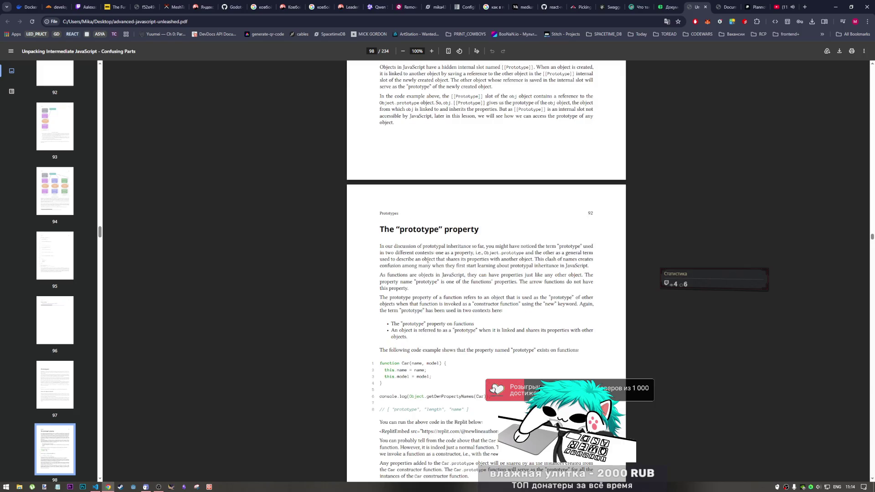
{"action": "scroll", "coordinate": [435, 281], "scroll_direction": "up", "scroll_amount": 5}
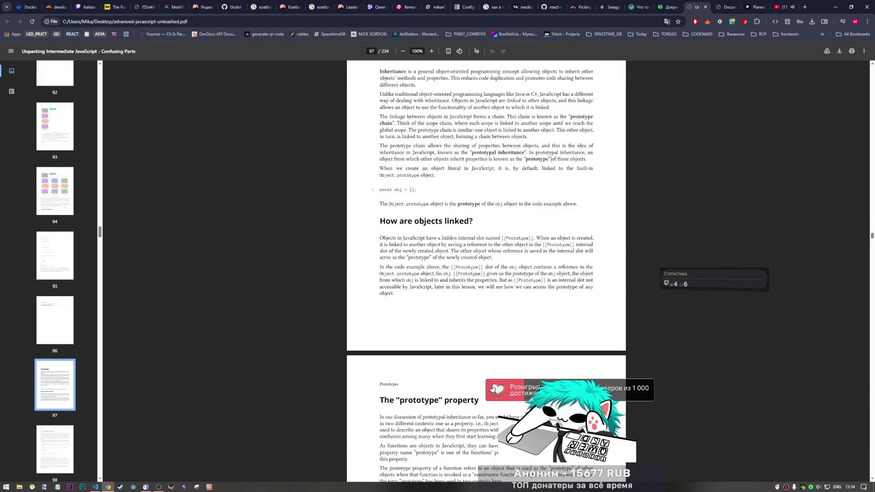
Step: Select 'prototype' in the Object.prototype sentence on page 97 and return to VS Code
{"action": "left_click_drag", "start_coordinate": [420, 177], "coordinate": [395, 177]}
{"action": "key", "text": "ctrl+c"}
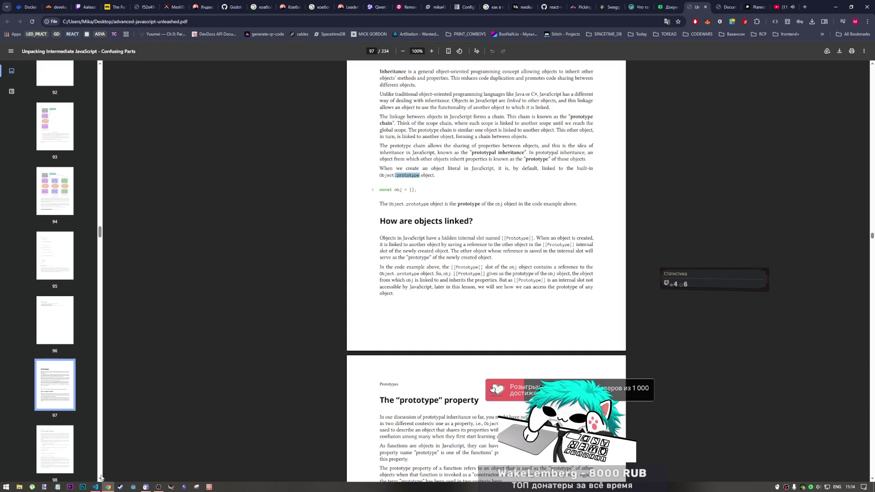
{"action": "left_click", "coordinate": [95, 486]}
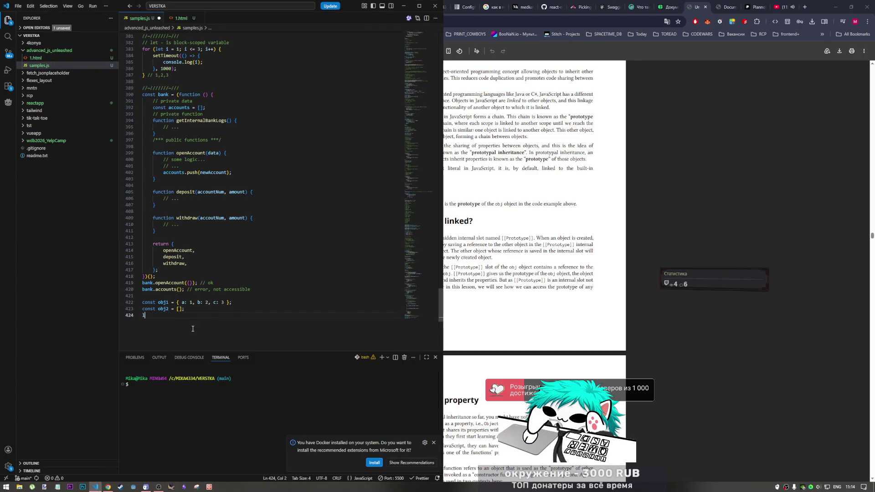
{"action": "type", "text": "log"}
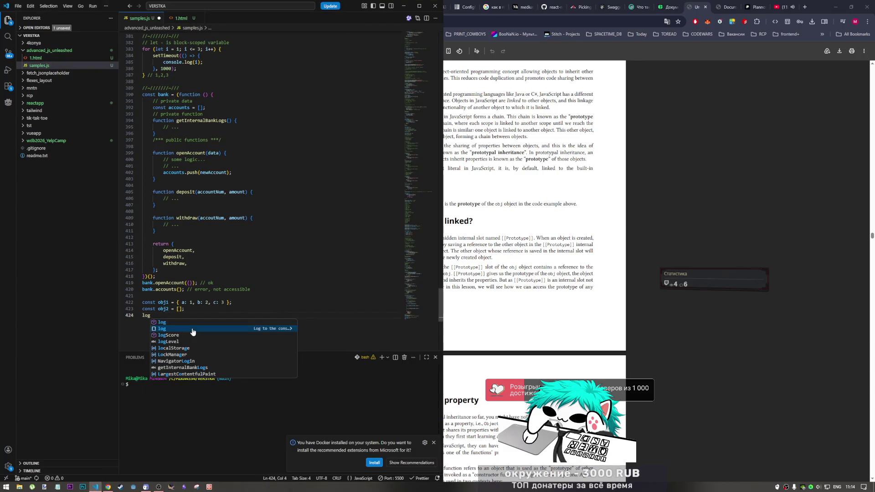
Step: Add a console.log line printing obj1.prototype
{"action": "key", "text": "Return"}
{"action": "key", "text": "ctrl+v"}
{"action": "left_click_drag", "start_coordinate": [169, 302], "coordinate": [158, 302]}
{"action": "key", "text": "ctrl+c"}
{"action": "left_click", "coordinate": [177, 316]}
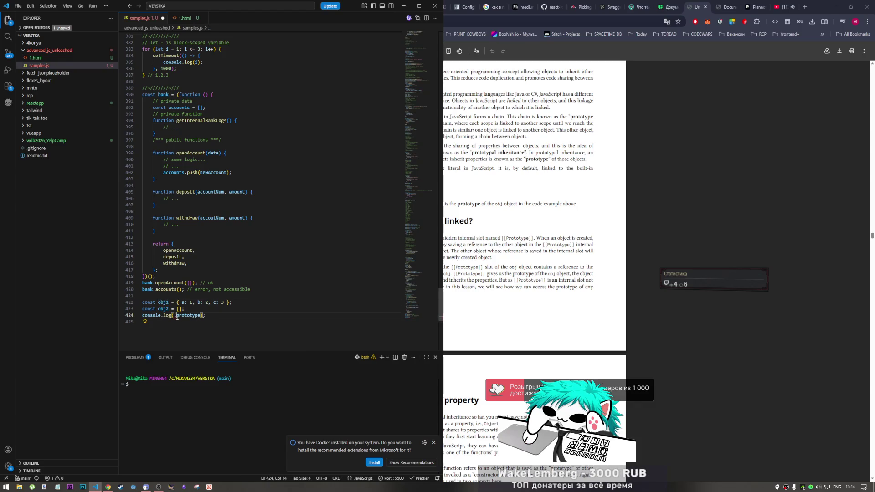
{"action": "key", "text": "ctrl+v"}
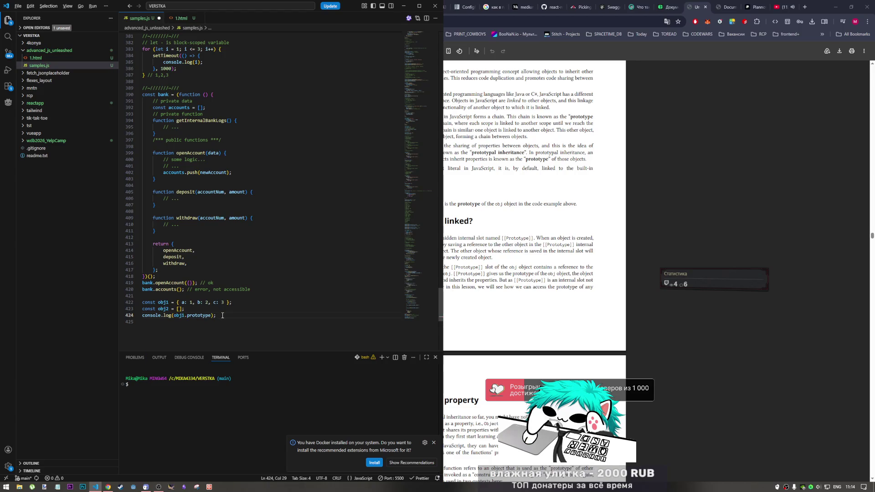
Step: Duplicate the log line for obj2.prototype and bring up the browser page to check the console
{"action": "key", "text": "shift+alt+Down"}
{"action": "key", "text": "ctrl+Left"}
{"action": "key", "text": "ctrl+Left"}
{"action": "key", "text": "ctrl+Left"}
{"action": "key", "text": "BackSpace"}
{"action": "type", "text": "2"}
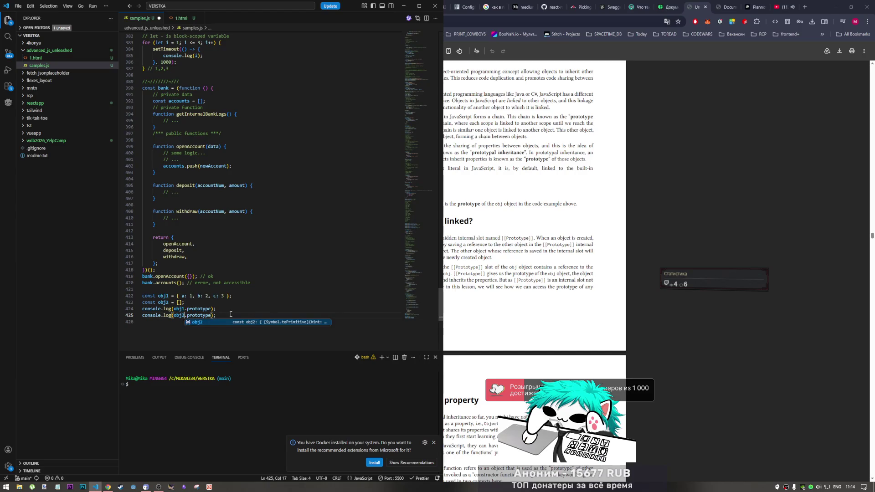
{"action": "left_click", "coordinate": [725, 7]}
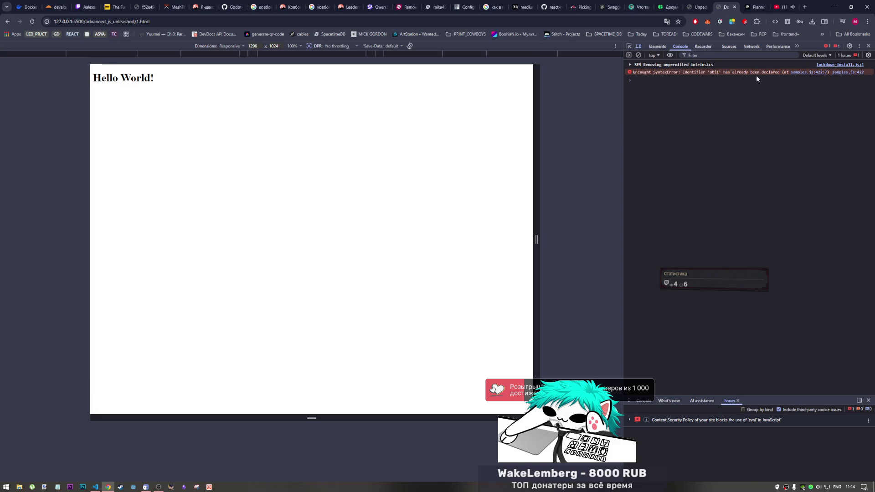
Step: Rename obj1/obj2 to obj3/obj4 in the declarations and log lines, then save samples.js
{"action": "left_click", "coordinate": [96, 487]}
{"action": "left_click_drag", "start_coordinate": [171, 296], "coordinate": [168, 296]}
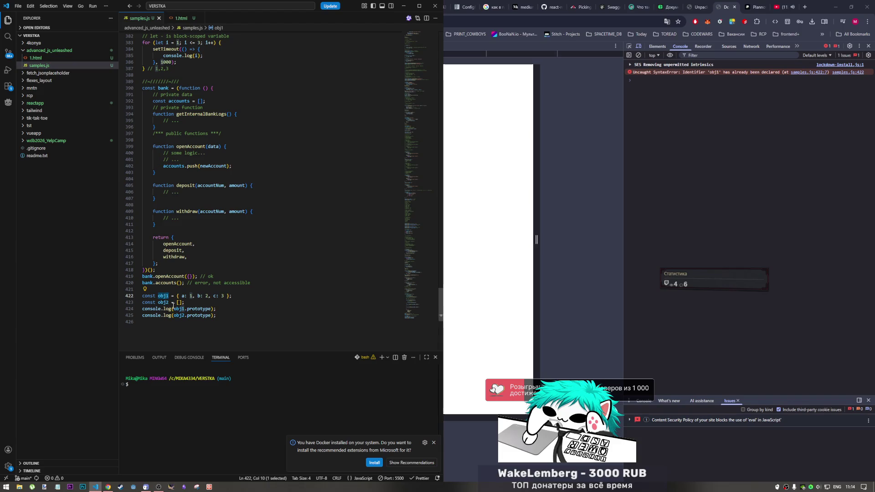
{"action": "type", "text": "3"}
{"action": "key", "text": "Down"}
{"action": "key", "text": "BackSpace"}
{"action": "type", "text": "4"}
{"action": "left_click", "coordinate": [184, 308]}
{"action": "key", "text": "Delete"}
{"action": "type", "text": "3"}
{"action": "key", "text": "Down"}
{"action": "key", "text": "Delete"}
{"action": "type", "text": "4"}
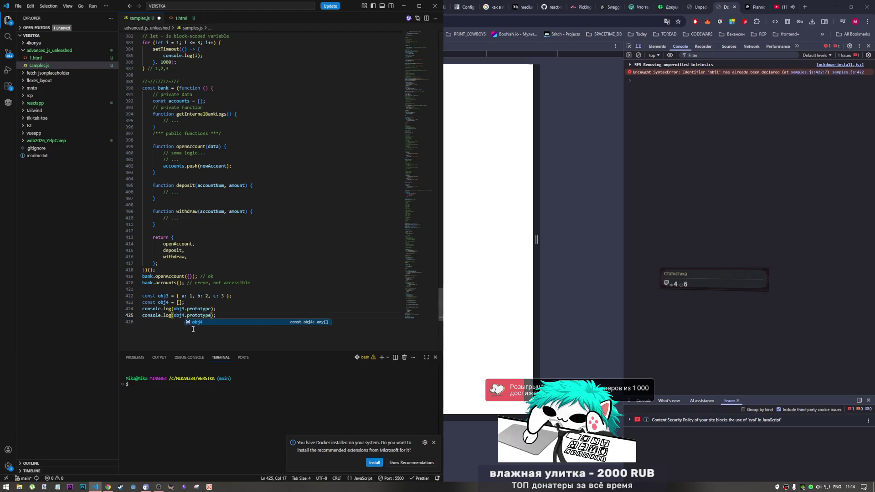
{"action": "key", "text": "ctrl+s"}
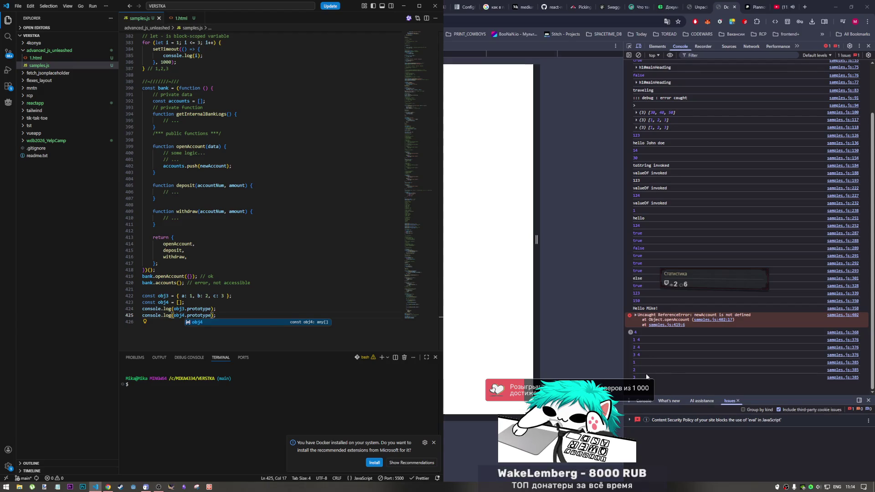
Step: Check the reloaded DevTools console against the code, then switch to the prototypes PDF page
{"action": "left_click", "coordinate": [651, 374]}
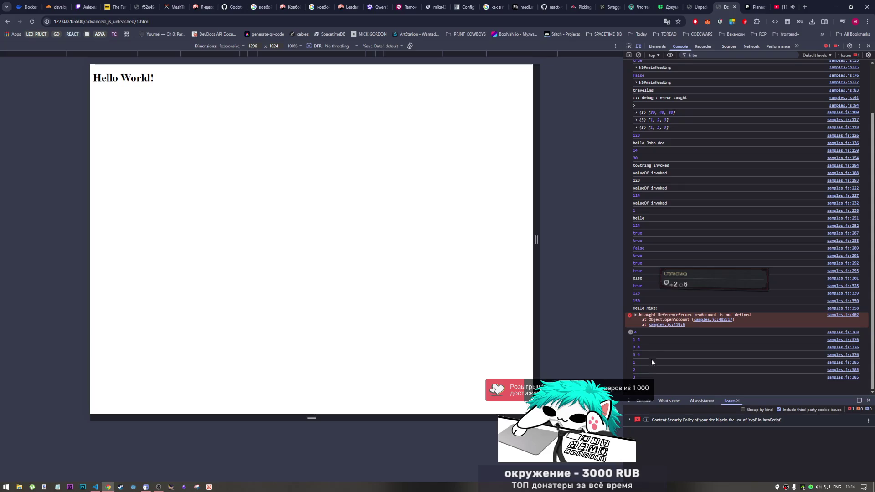
{"action": "left_click", "coordinate": [95, 487]}
{"action": "scroll", "coordinate": [206, 319], "scroll_direction": "up", "scroll_amount": 1}
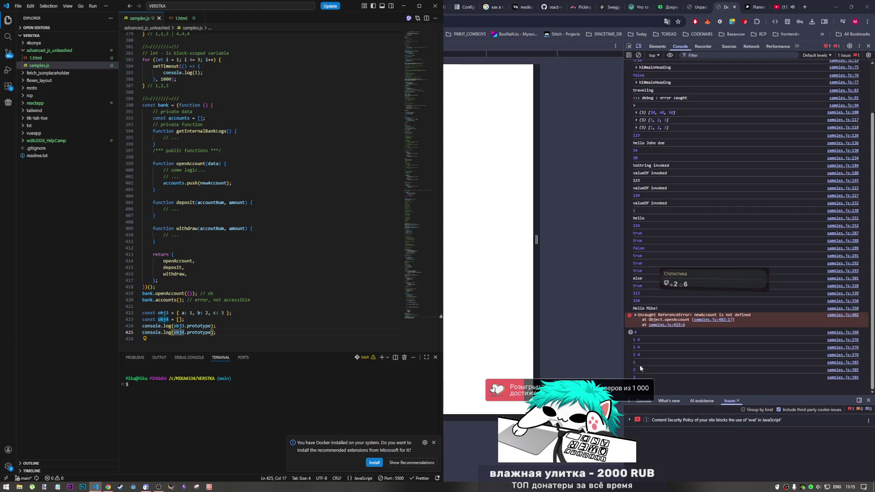
{"action": "key", "text": "End"}
{"action": "key", "text": "Return"}
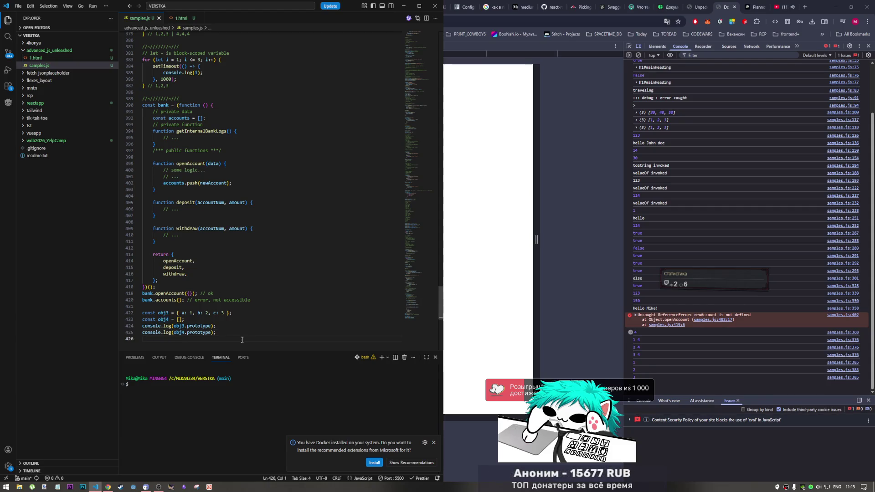
{"action": "left_click", "coordinate": [660, 369]}
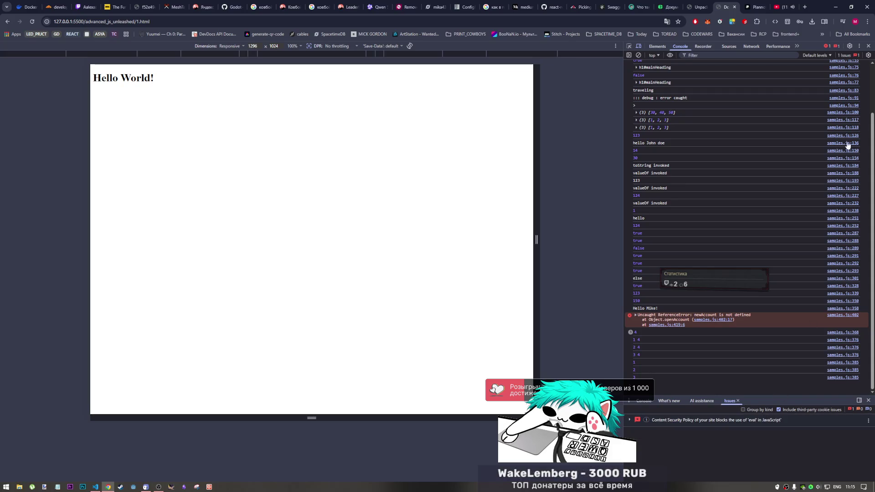
{"action": "left_click", "coordinate": [96, 486]}
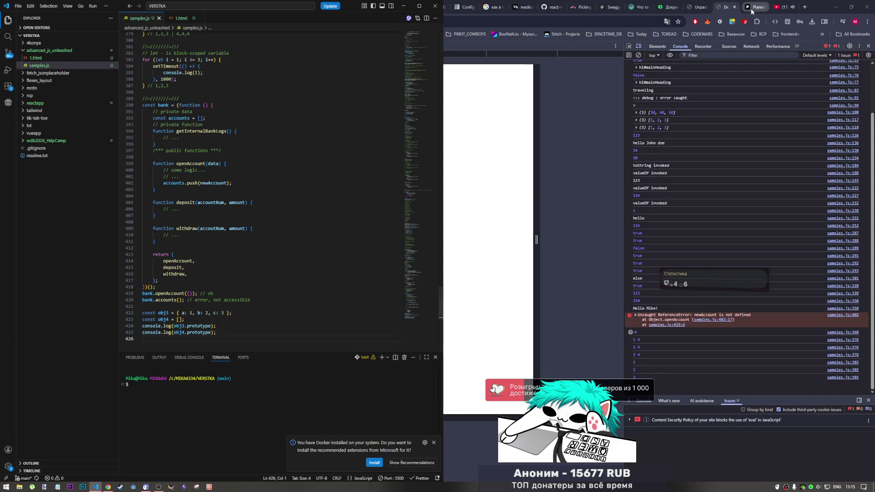
{"action": "left_click", "coordinate": [200, 325]}
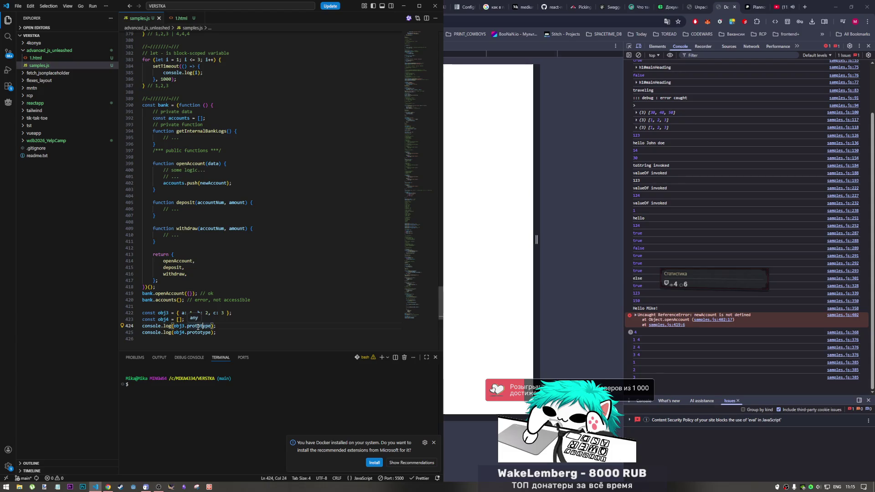
{"action": "double_click", "coordinate": [698, 6]}
{"action": "left_click", "coordinate": [701, 5]}
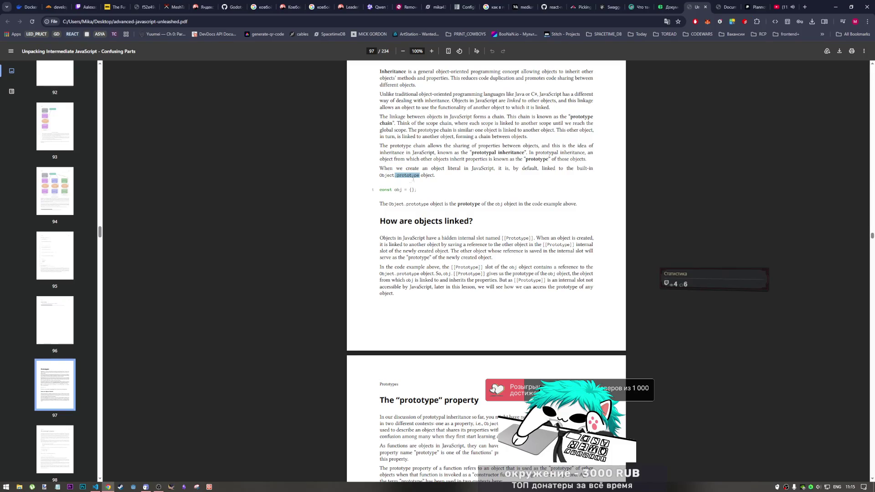
Step: Copy Object.prototype from the PDF and paste it on a new line below the obj4 declaration
{"action": "left_click_drag", "start_coordinate": [402, 169], "coordinate": [381, 175]}
{"action": "key", "text": "ctrl+c"}
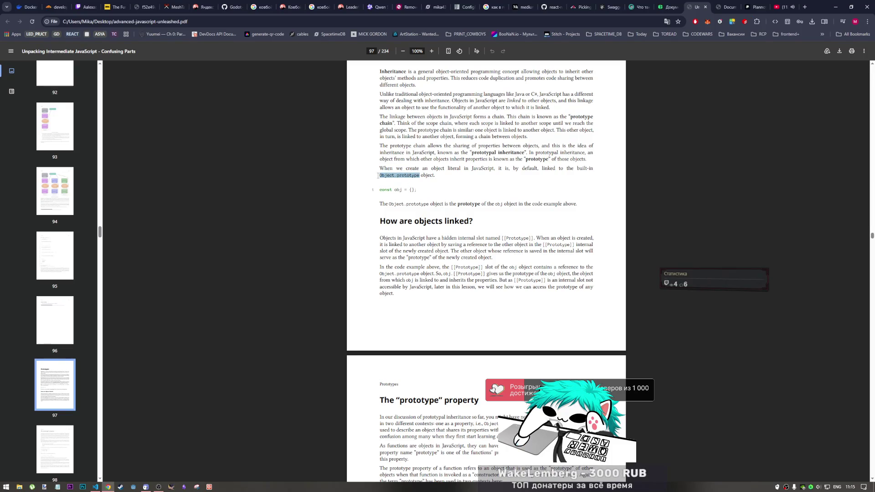
{"action": "left_click", "coordinate": [95, 487]}
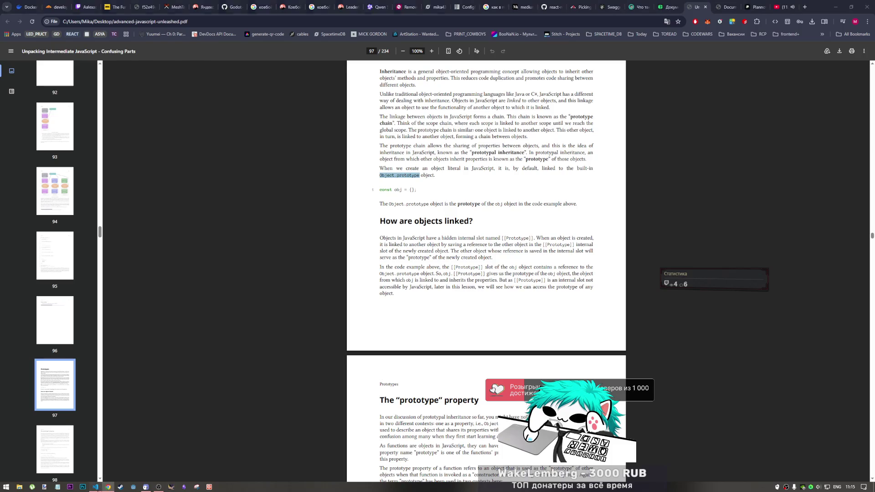
{"action": "left_click", "coordinate": [219, 319]}
{"action": "key", "text": "Return"}
{"action": "key", "text": "ctrl+v"}
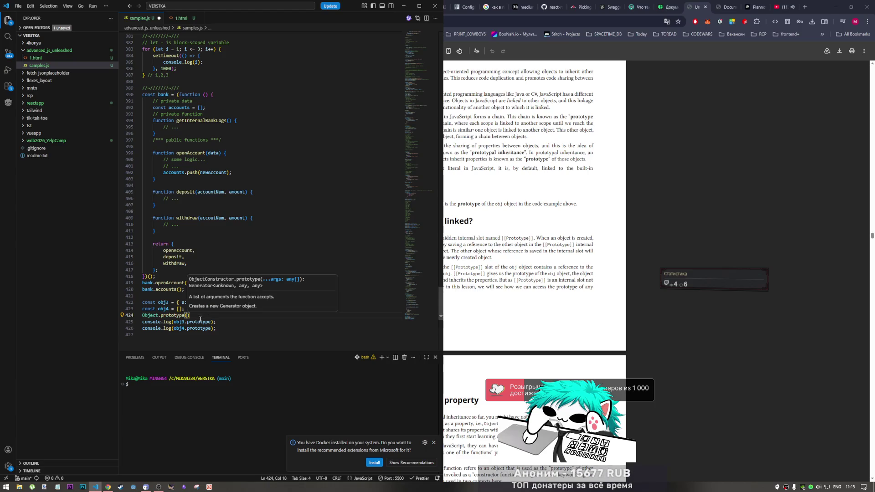
Step: Make the new line read Object.prototype(obj3) and cut it
{"action": "double_click", "coordinate": [184, 321]}
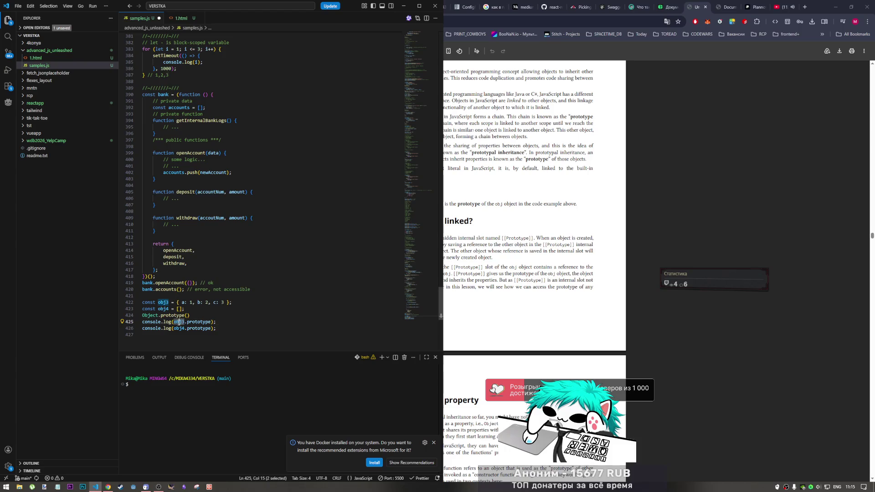
{"action": "left_click", "coordinate": [188, 315]}
{"action": "type", "text": "obj3"}
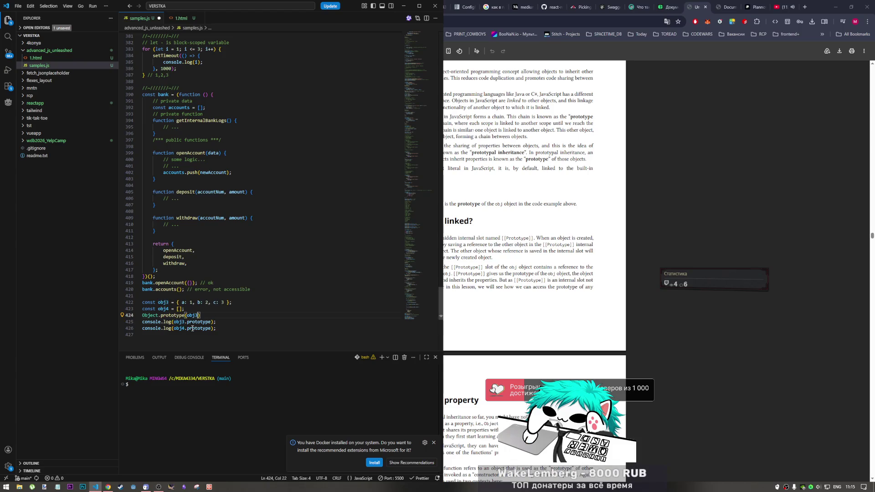
{"action": "key", "text": "shift+Home"}
{"action": "key", "text": "BackSpace"}
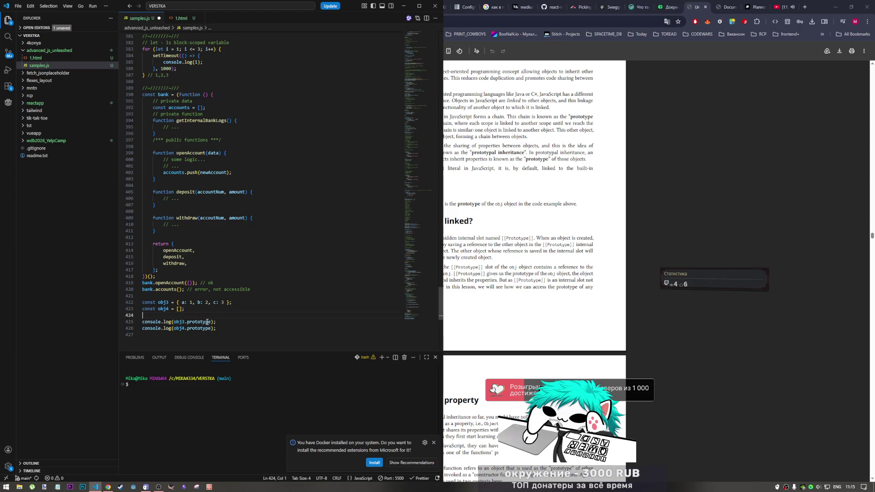
Step: Replace obj3.prototype in the first log with Object.prototype(obj3), save, and check the browser console
{"action": "double_click", "coordinate": [202, 321]}
{"action": "key", "text": "ctrl+shift+Left"}
{"action": "type", "text": "v"}
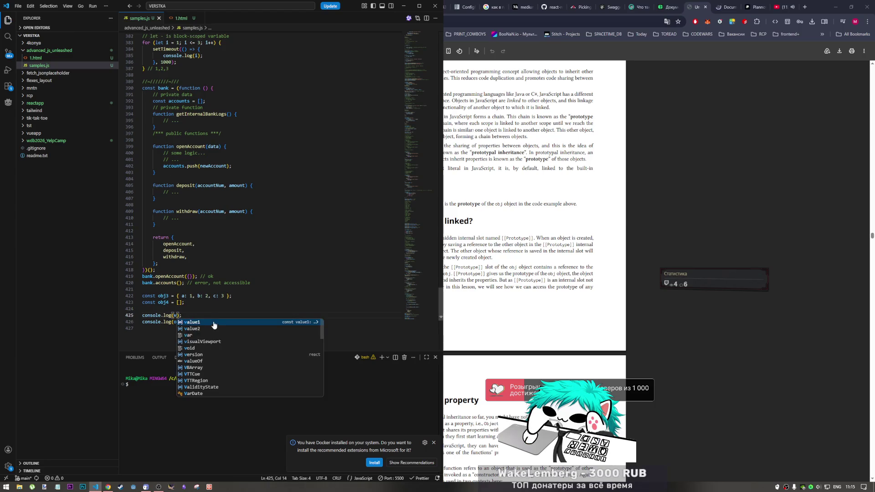
{"action": "key", "text": "Escape"}
{"action": "key", "text": "ctrl+s"}
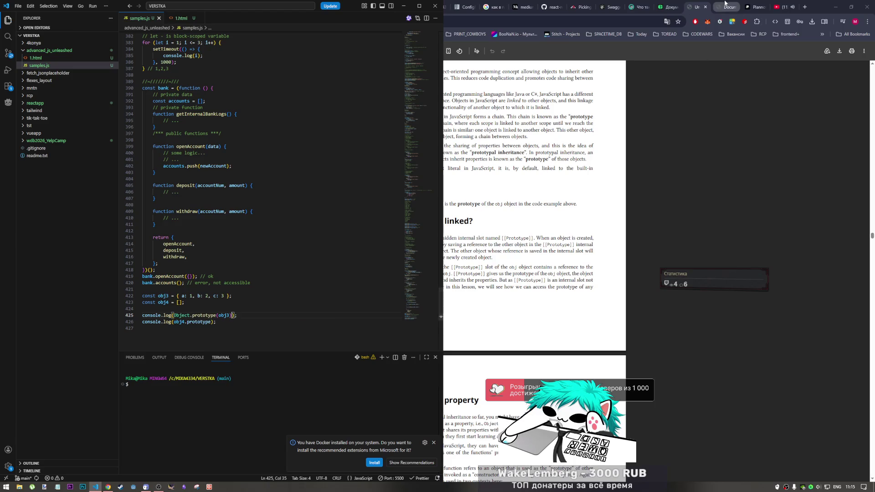
{"action": "left_click", "coordinate": [725, 6]}
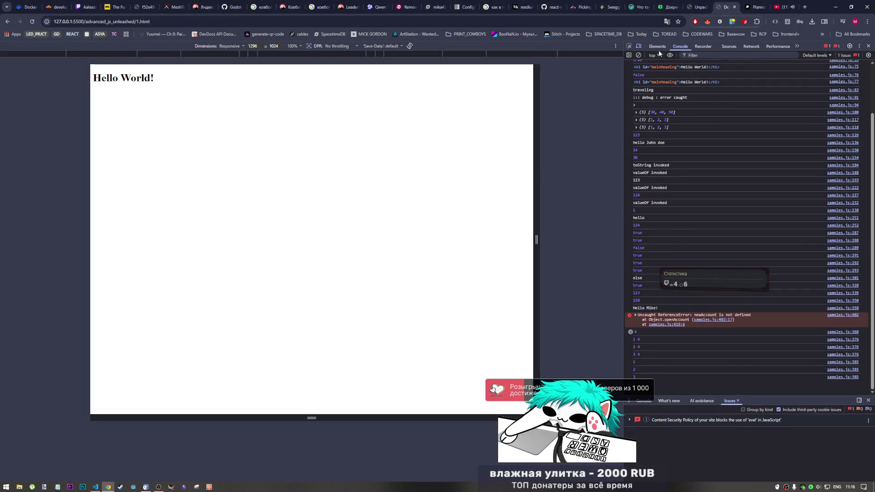
{"action": "mouse_move", "coordinate": [95, 487]}
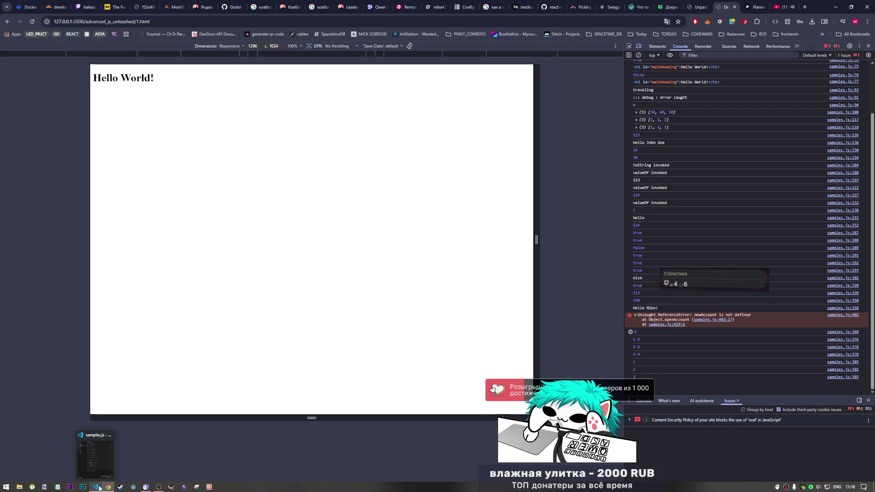
{"action": "left_click", "coordinate": [100, 487]}
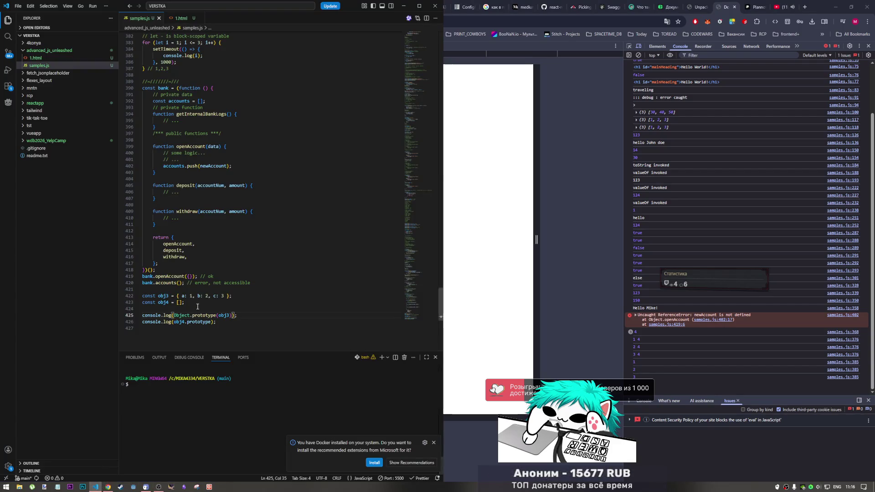
Step: Peek the definition of Object in samples.js and open its lib.es5.d.ts declaration in its own tab
{"action": "left_click", "coordinate": [184, 315], "text": "ctrl"}
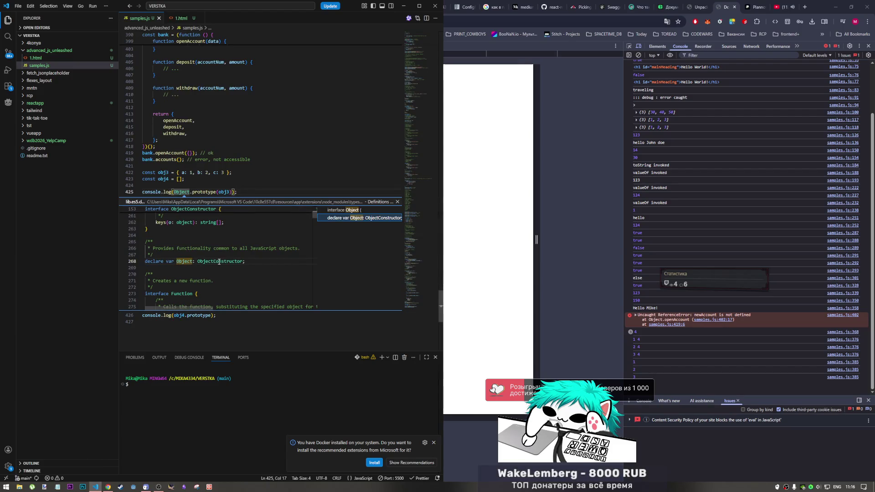
{"action": "scroll", "coordinate": [235, 262], "scroll_direction": "down", "scroll_amount": 2}
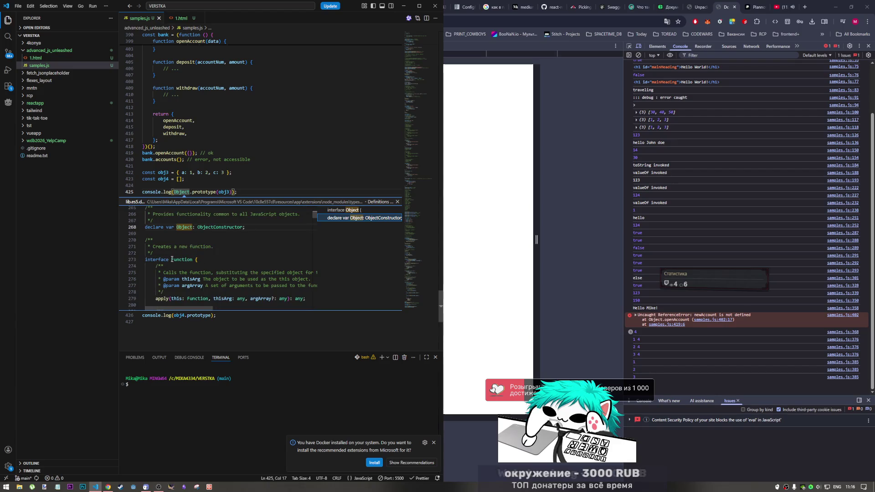
{"action": "scroll", "coordinate": [174, 254], "scroll_direction": "down", "scroll_amount": 2}
{"action": "scroll", "coordinate": [180, 274], "scroll_direction": "down", "scroll_amount": 2}
{"action": "scroll", "coordinate": [180, 273], "scroll_direction": "down", "scroll_amount": 3}
{"action": "scroll", "coordinate": [180, 273], "scroll_direction": "down", "scroll_amount": 3}
{"action": "scroll", "coordinate": [179, 273], "scroll_direction": "down", "scroll_amount": 3}
{"action": "scroll", "coordinate": [179, 273], "scroll_direction": "down", "scroll_amount": 3}
{"action": "scroll", "coordinate": [180, 274], "scroll_direction": "down", "scroll_amount": 3}
{"action": "scroll", "coordinate": [191, 270], "scroll_direction": "down", "scroll_amount": 3}
{"action": "scroll", "coordinate": [207, 264], "scroll_direction": "down", "scroll_amount": 3}
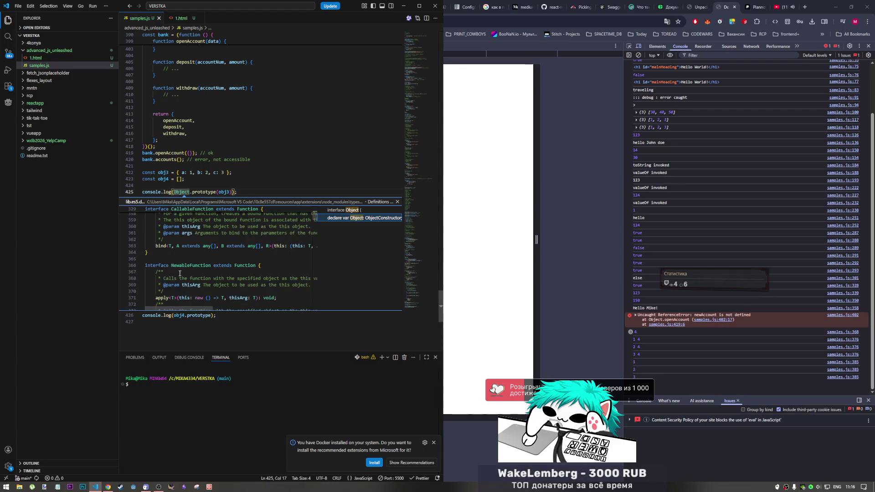
{"action": "key", "text": "ctrl+f"}
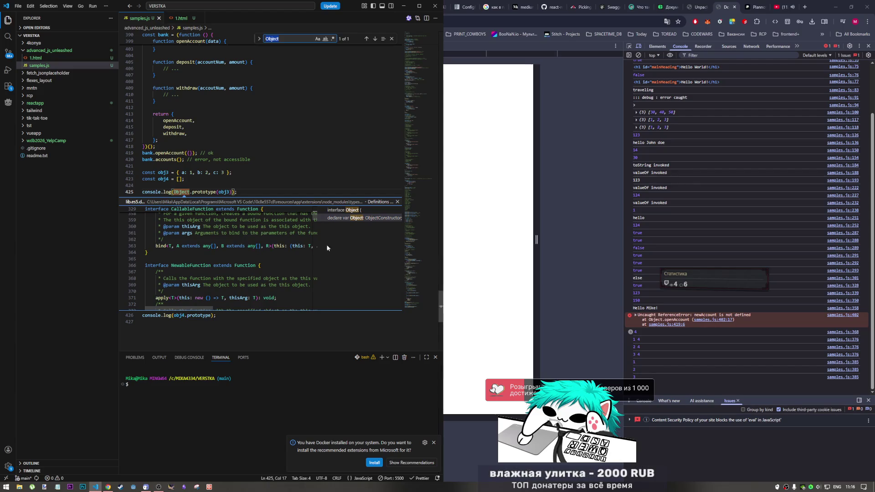
{"action": "left_click", "coordinate": [173, 193]}
{"action": "key", "text": "Escape"}
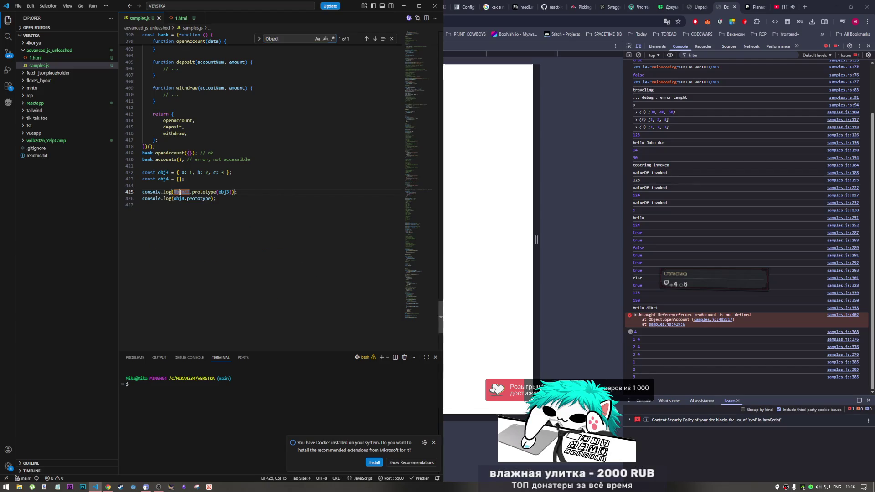
{"action": "key", "text": "alt+F12"}
{"action": "left_click", "coordinate": [217, 202]}
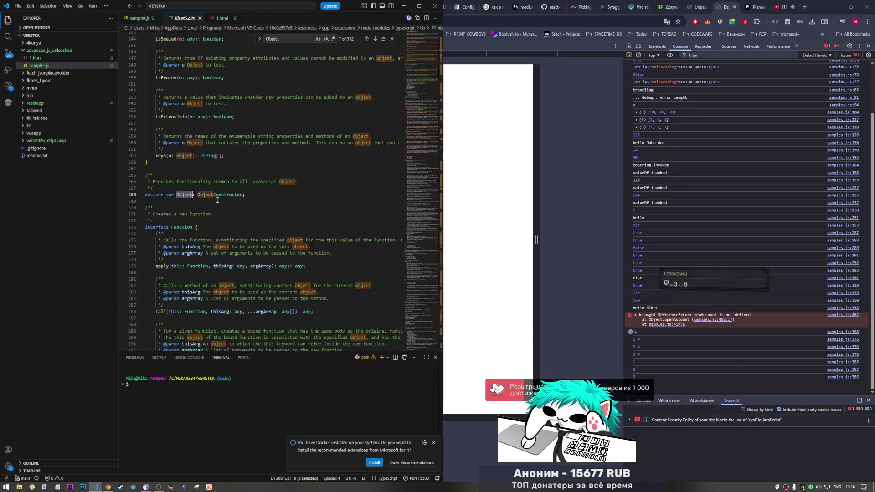
Step: Search lib.es5.d.ts for 'proto' and pick out valueOf and isPrototypeOf in interface Object
{"action": "key", "text": "ctrl+f"}
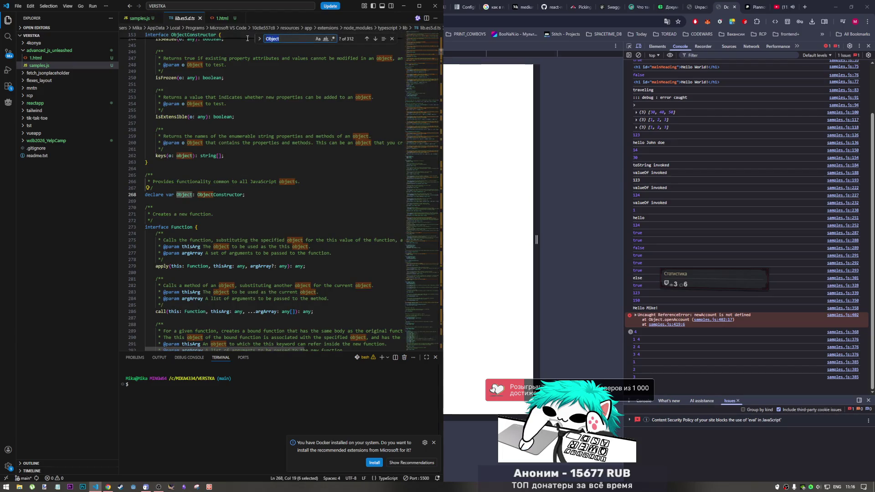
{"action": "type", "text": "proto"}
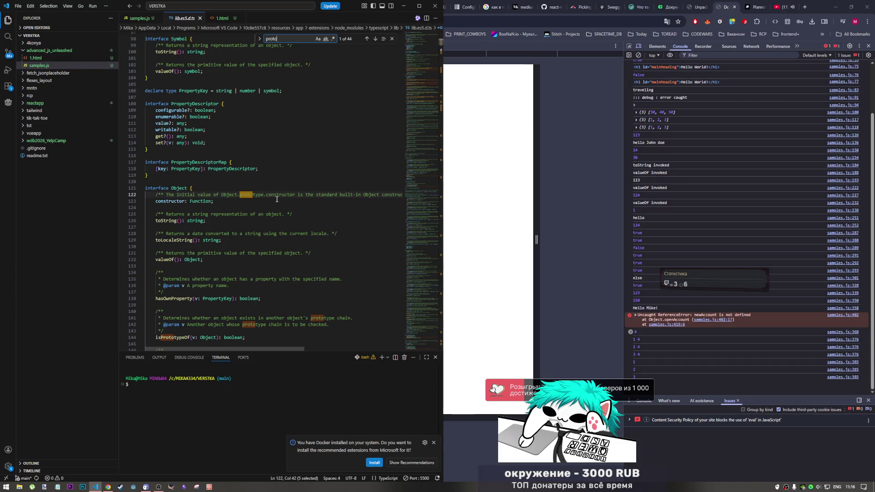
{"action": "scroll", "coordinate": [251, 283], "scroll_direction": "down", "scroll_amount": 1}
{"action": "scroll", "coordinate": [251, 283], "scroll_direction": "down", "scroll_amount": 1}
{"action": "scroll", "coordinate": [249, 284], "scroll_direction": "down", "scroll_amount": 1}
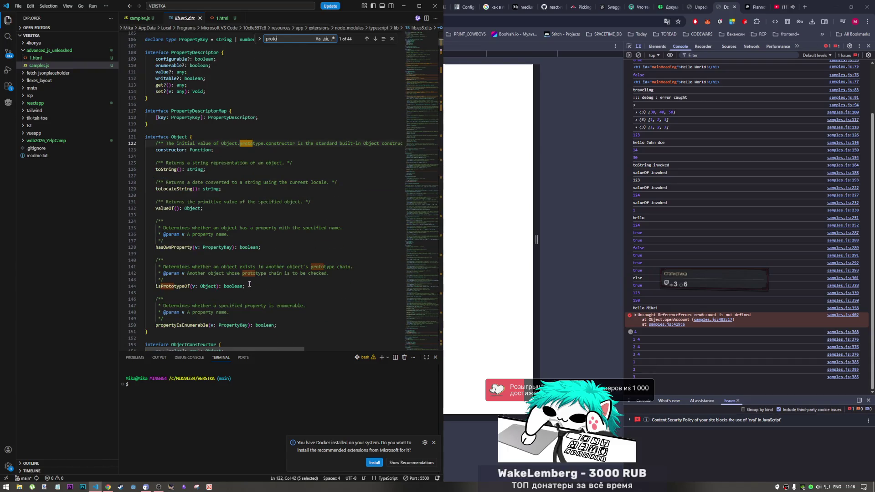
{"action": "scroll", "coordinate": [205, 248], "scroll_direction": "down", "scroll_amount": 2}
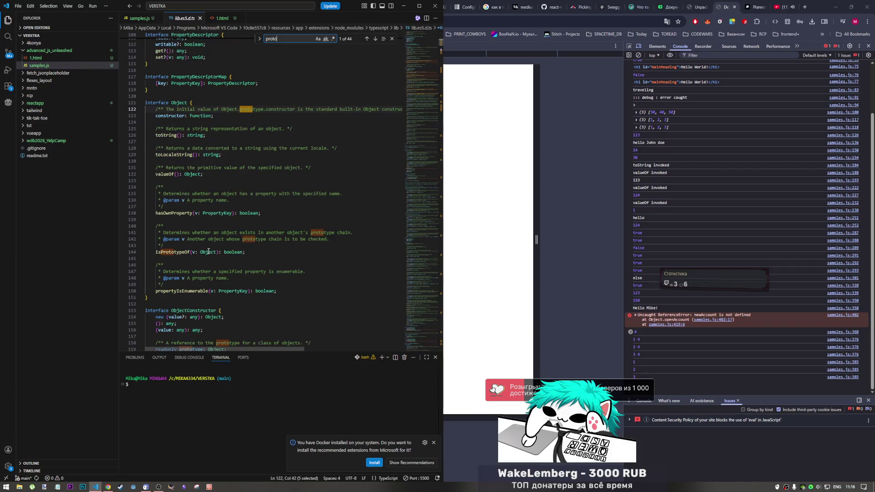
{"action": "scroll", "coordinate": [208, 252], "scroll_direction": "up", "scroll_amount": 2}
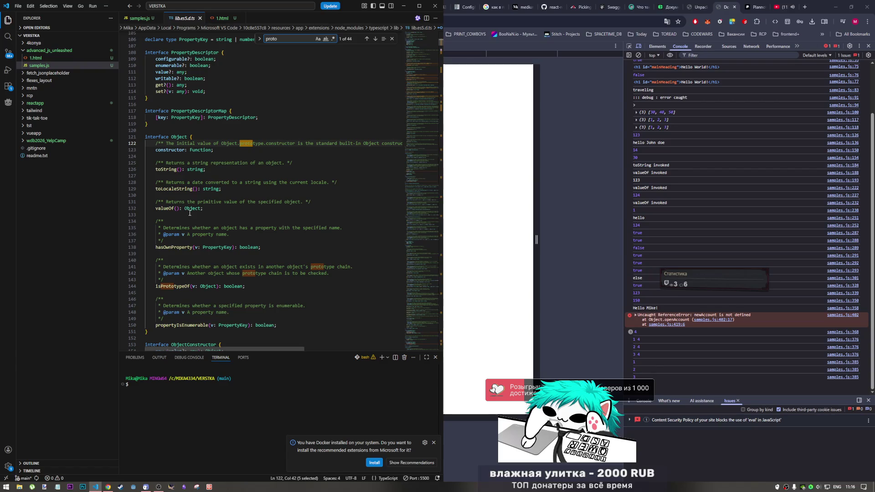
{"action": "left_click_drag", "start_coordinate": [183, 209], "coordinate": [155, 208]}
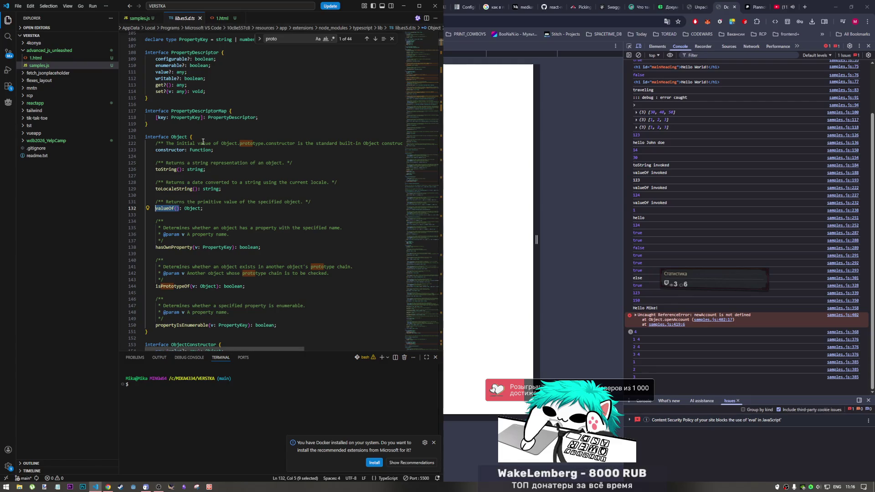
{"action": "scroll", "coordinate": [190, 252], "scroll_direction": "down", "scroll_amount": 2}
{"action": "left_click_drag", "start_coordinate": [190, 252], "coordinate": [155, 252]}
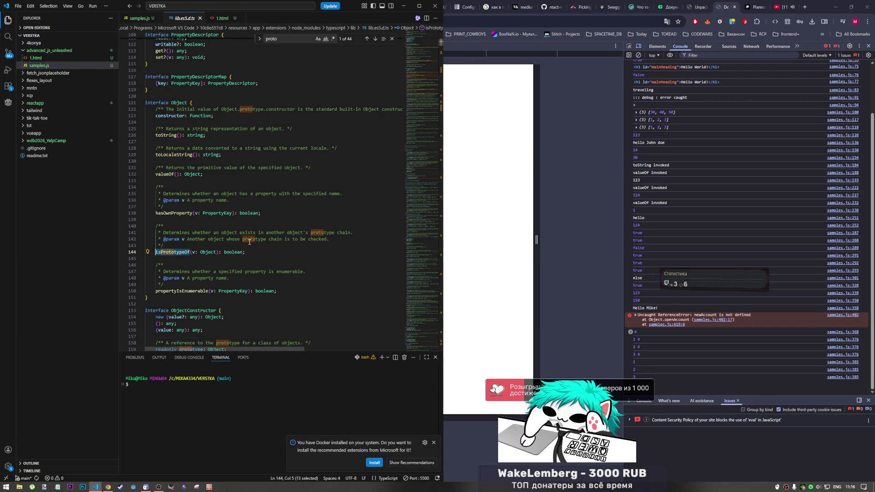
Step: Change the log in samples.js to Object.isPrototypeOf(obj3) and save
{"action": "left_click", "coordinate": [138, 17]}
{"action": "double_click", "coordinate": [222, 191]}
{"action": "type", "text": "is"}
{"action": "key", "text": "Return"}
{"action": "key", "text": "ctrl+s"}
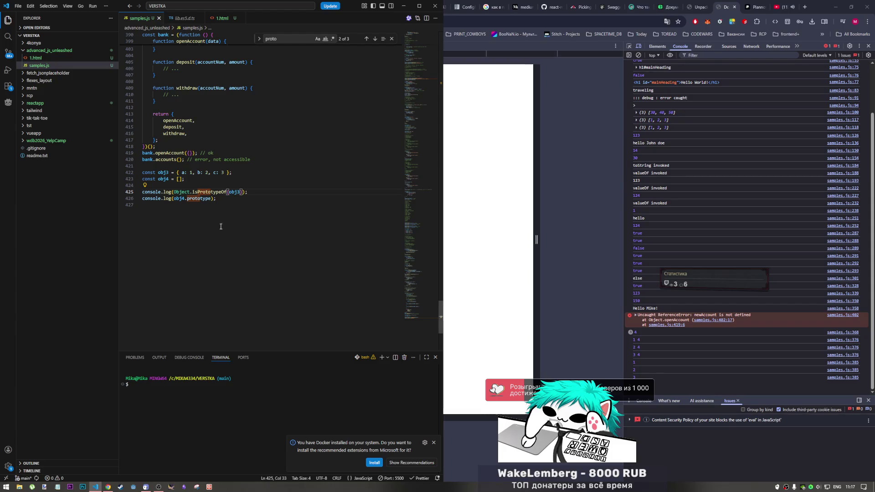
{"action": "scroll", "coordinate": [221, 211], "scroll_direction": "up", "scroll_amount": 3}
Step: Comment out the bank.accounts() call and save again
{"action": "left_click", "coordinate": [183, 215]}
{"action": "key", "text": "ctrl+slash"}
{"action": "key", "text": "ctrl+s"}
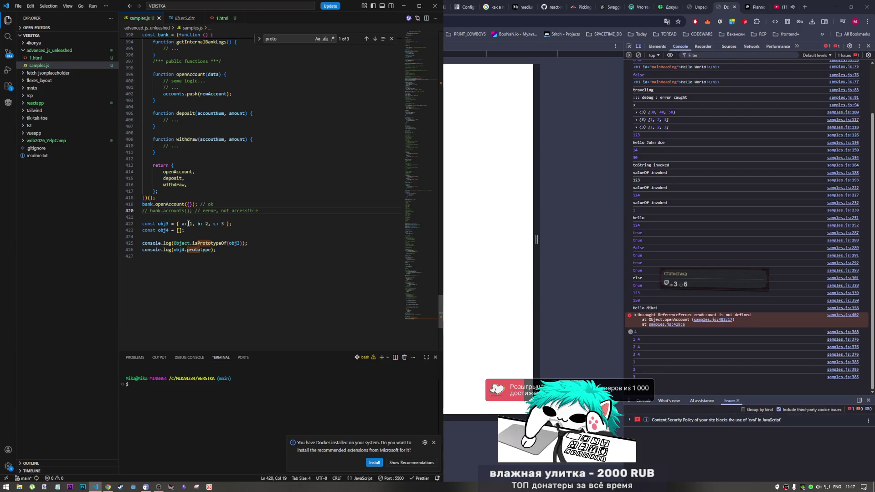
{"action": "scroll", "coordinate": [198, 232], "scroll_direction": "up", "scroll_amount": 1}
{"action": "scroll", "coordinate": [195, 242], "scroll_direction": "up", "scroll_amount": 1}
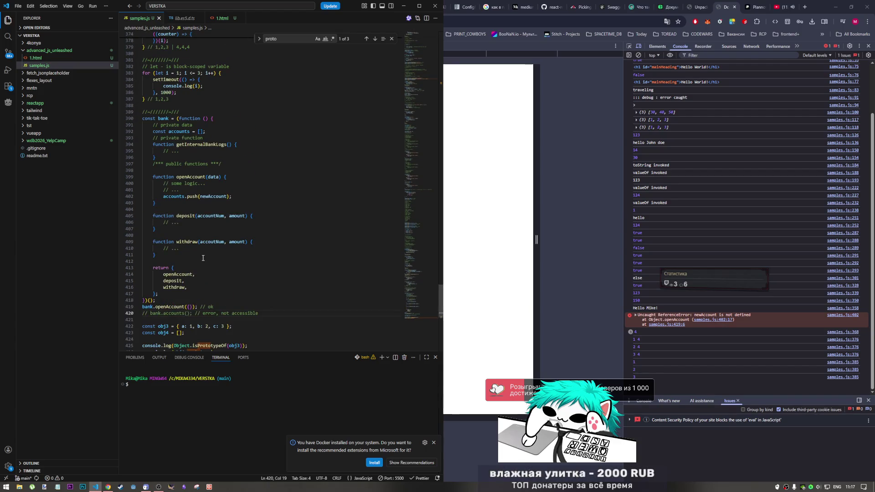
{"action": "scroll", "coordinate": [198, 250], "scroll_direction": "up", "scroll_amount": 1}
{"action": "scroll", "coordinate": [202, 258], "scroll_direction": "up", "scroll_amount": 1}
{"action": "scroll", "coordinate": [202, 258], "scroll_direction": "down", "scroll_amount": 2}
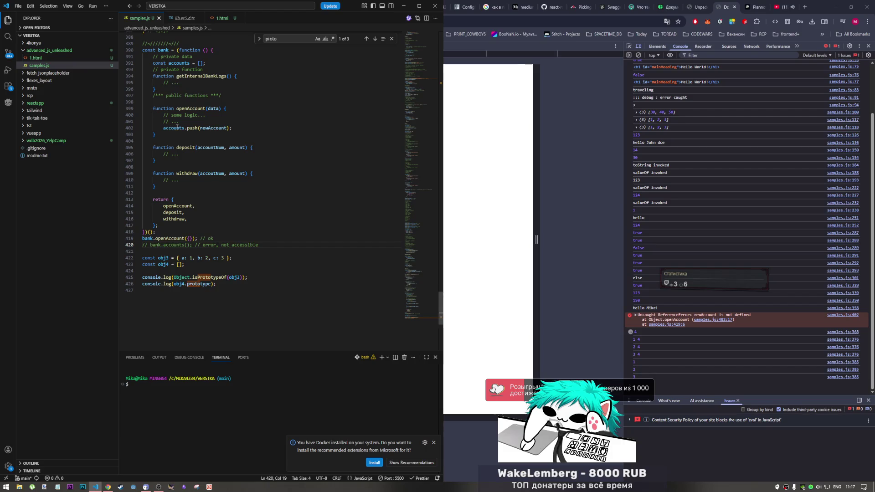
{"action": "scroll", "coordinate": [212, 151], "scroll_direction": "up", "scroll_amount": 2}
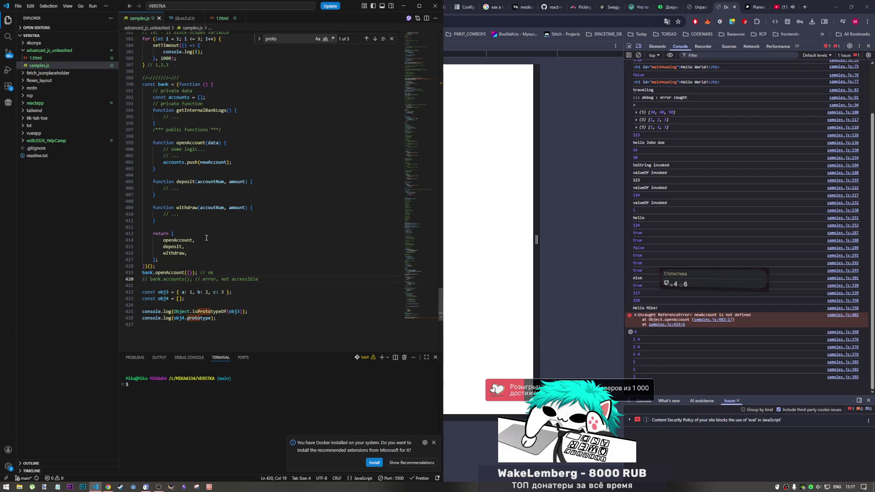
Step: Comment out the whole bank module (lines 390-420) and save samples.js
{"action": "key", "text": "ctrl+slash"}
{"action": "mouse_move", "coordinate": [252, 279]}
{"action": "left_mouse_down"}
{"action": "mouse_move", "coordinate": [167, 158]}
{"action": "mouse_move", "coordinate": [145, 85]}
{"action": "left_mouse_up"}
{"action": "key", "text": "ctrl+slash"}
{"action": "key", "text": "ctrl+s"}
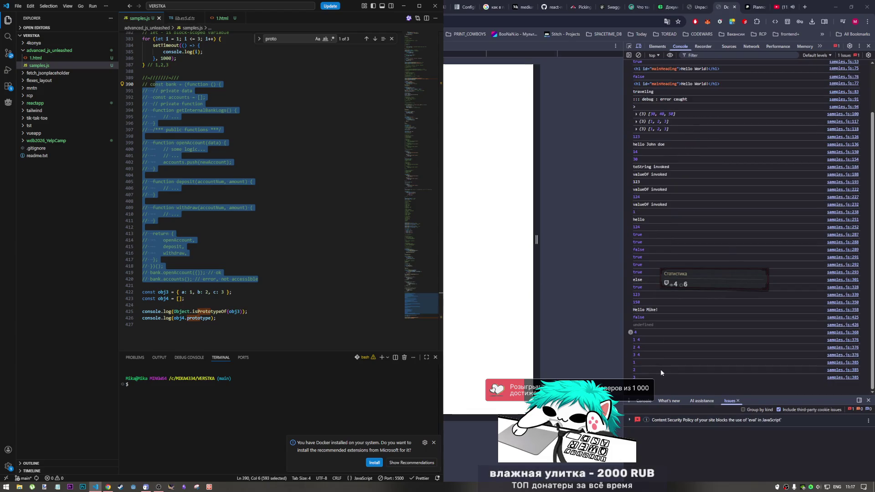
{"action": "left_click", "coordinate": [659, 328]}
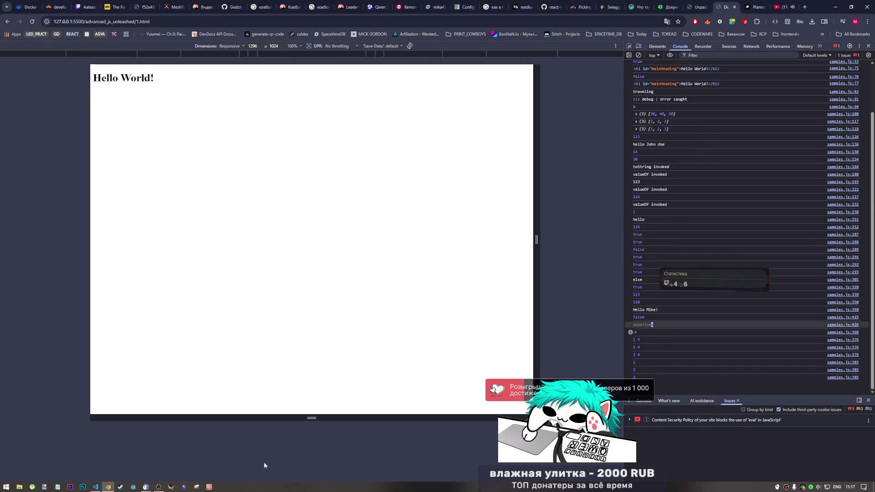
{"action": "left_click", "coordinate": [95, 486]}
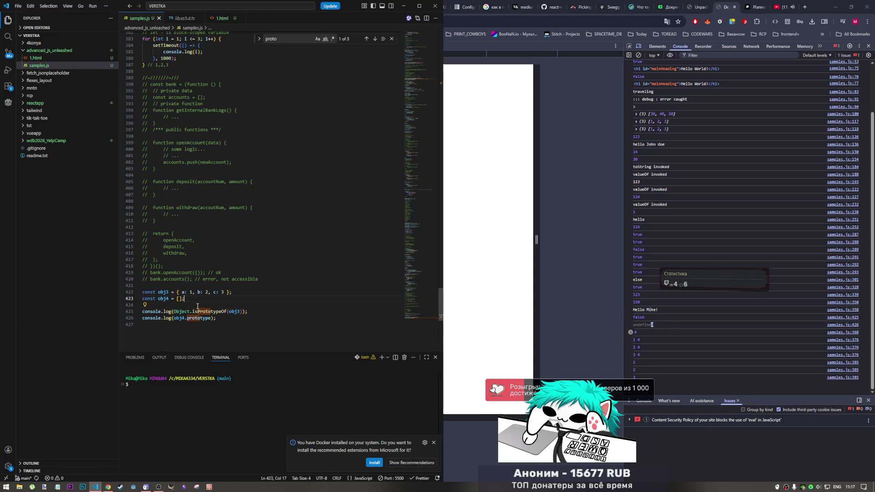
{"action": "key", "text": "ctrl+z"}
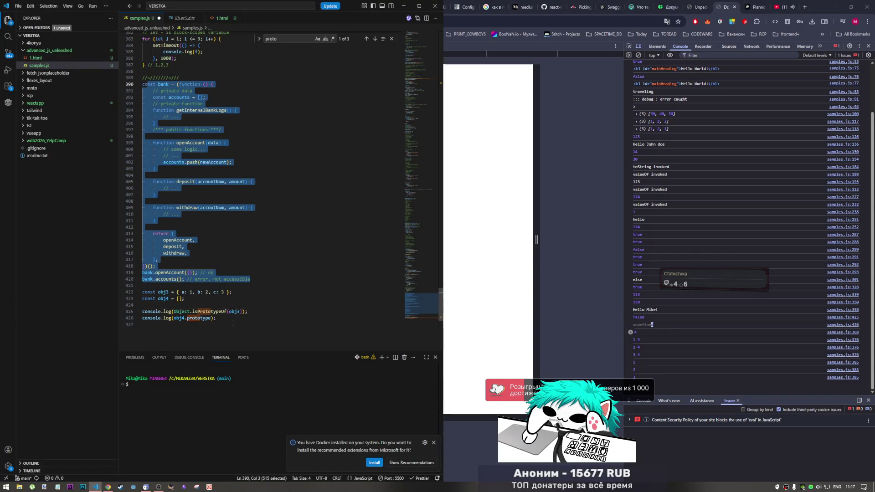
{"action": "key", "text": "ctrl+shift+z"}
{"action": "left_click", "coordinate": [227, 312]}
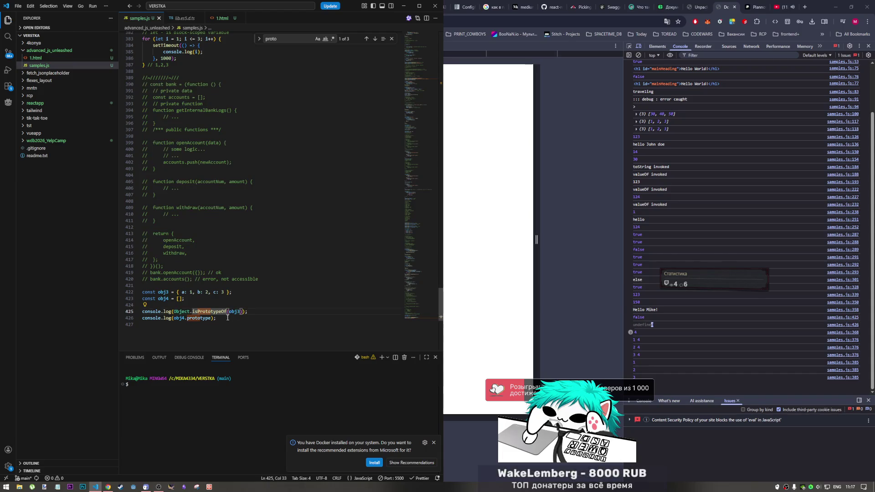
Step: Delete both console.log test lines and the leftover blank line, then save
{"action": "key", "text": "ctrl+slash"}
{"action": "key", "text": "ctrl+s"}
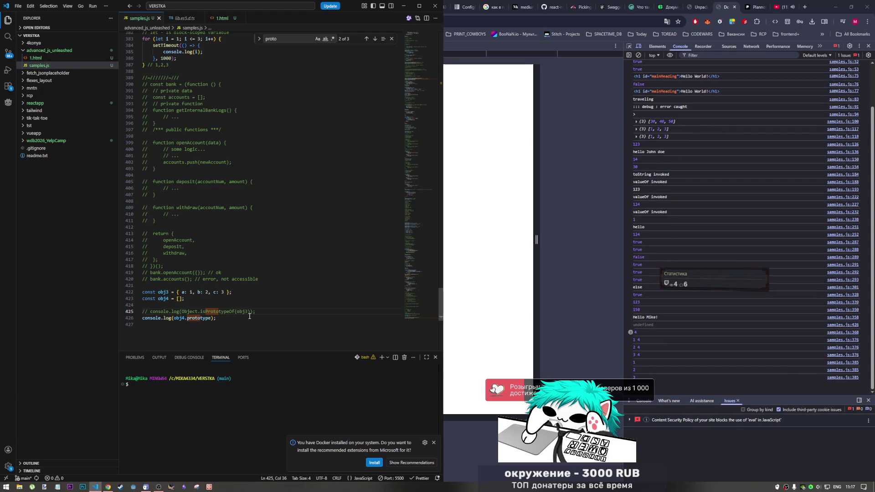
{"action": "left_click", "coordinate": [244, 311]}
{"action": "left_click_drag", "start_coordinate": [232, 317], "coordinate": [121, 305]}
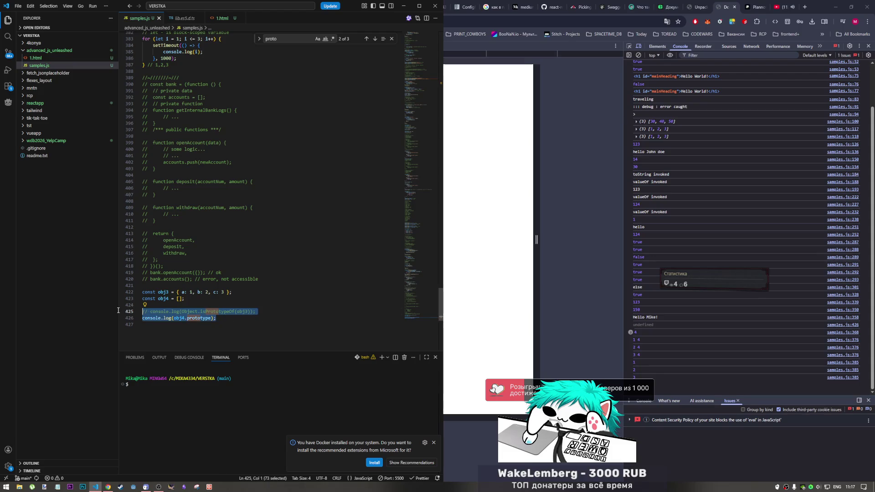
{"action": "key", "text": "BackSpace"}
{"action": "key", "text": "BackSpace"}
{"action": "key", "text": "ctrl+s"}
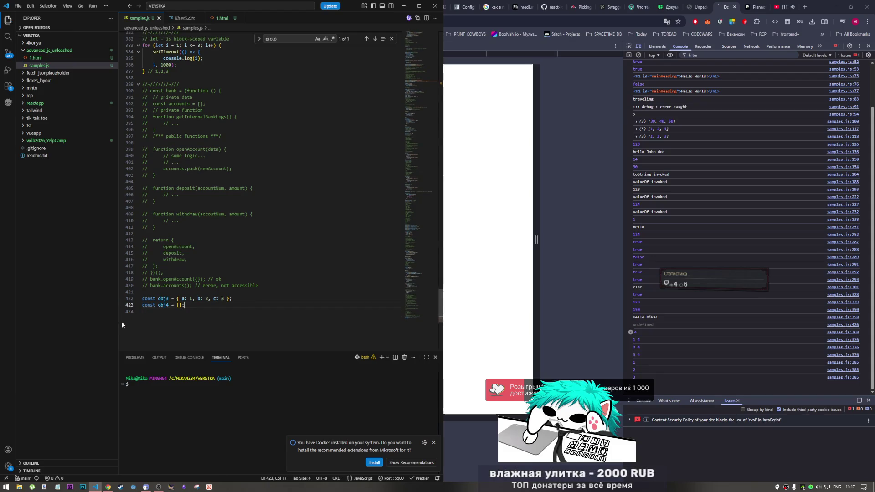
Step: Return to page 98 'The prototype property' and select text in its first paragraph
{"action": "left_click", "coordinate": [701, 6]}
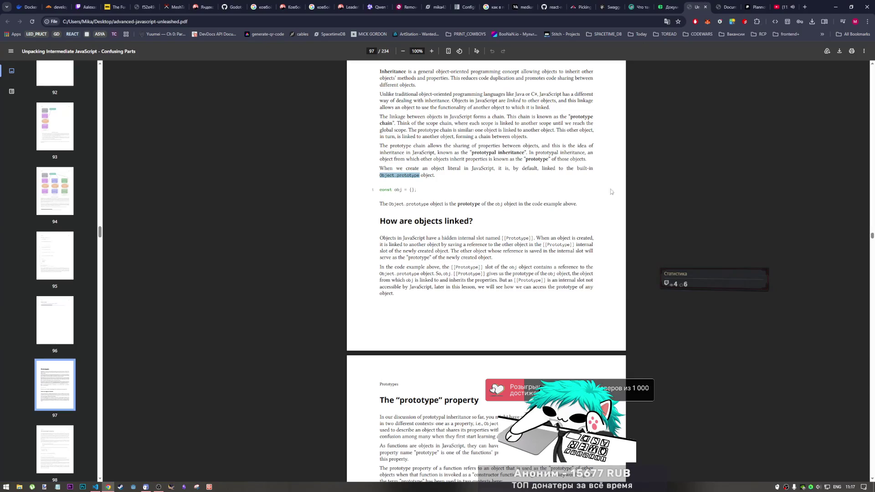
{"action": "scroll", "coordinate": [470, 296], "scroll_direction": "down", "scroll_amount": 5}
{"action": "scroll", "coordinate": [470, 295], "scroll_direction": "up", "scroll_amount": 3}
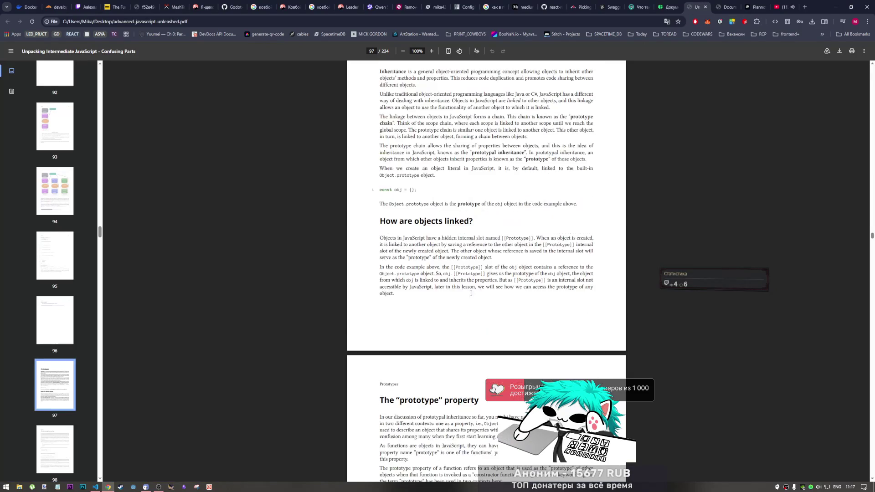
{"action": "scroll", "coordinate": [472, 291], "scroll_direction": "down", "scroll_amount": 3}
{"action": "scroll", "coordinate": [473, 287], "scroll_direction": "down", "scroll_amount": 1}
{"action": "scroll", "coordinate": [473, 287], "scroll_direction": "down", "scroll_amount": 1}
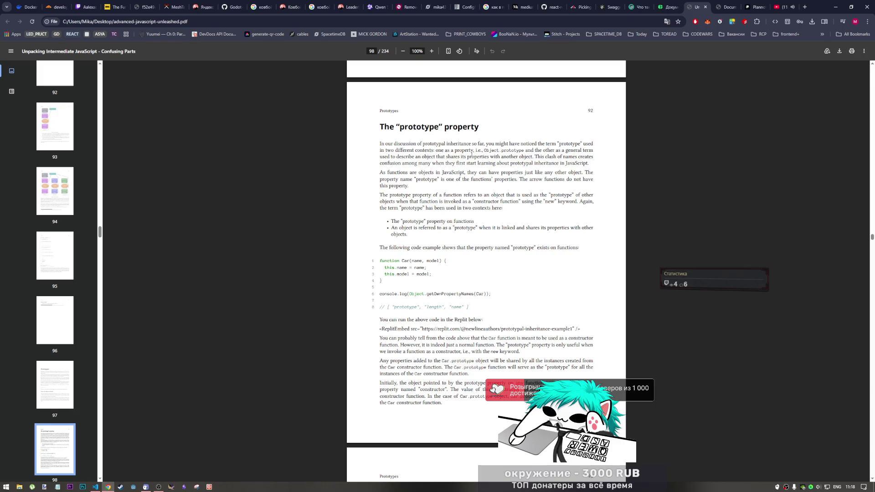
{"action": "left_click_drag", "start_coordinate": [481, 157], "coordinate": [518, 157]}
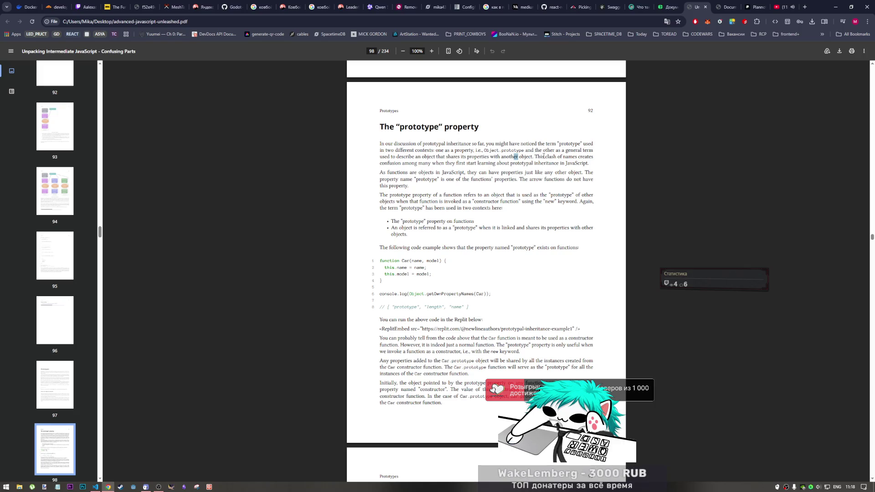
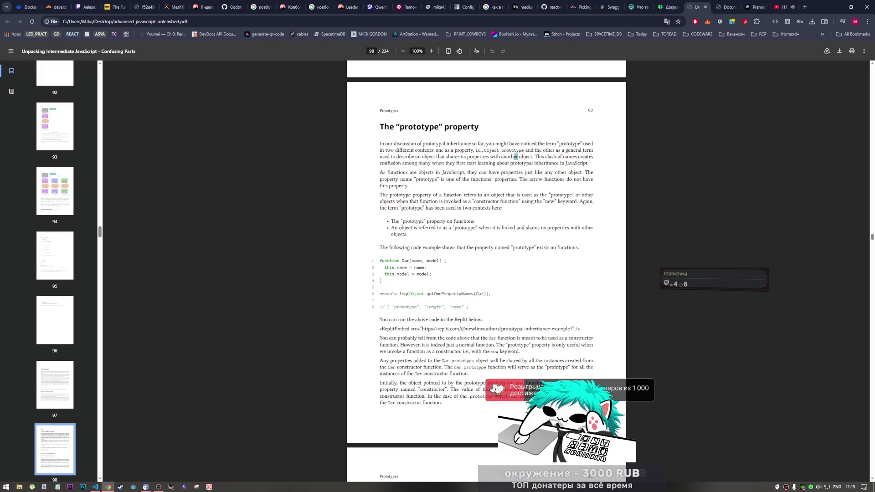
Step: Read through the second bullet and the Car code lines on page 98, highlighting passages
{"action": "left_click_drag", "start_coordinate": [414, 228], "coordinate": [497, 229]}
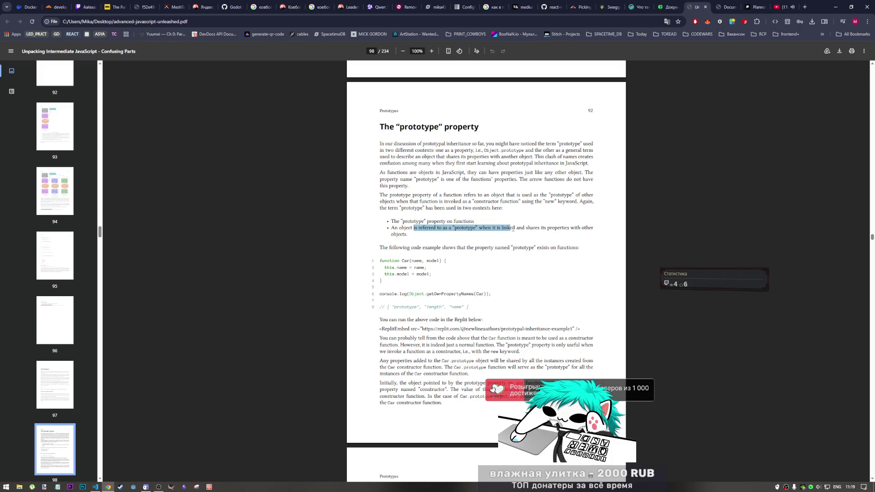
{"action": "left_click_drag", "start_coordinate": [497, 229], "coordinate": [597, 231]}
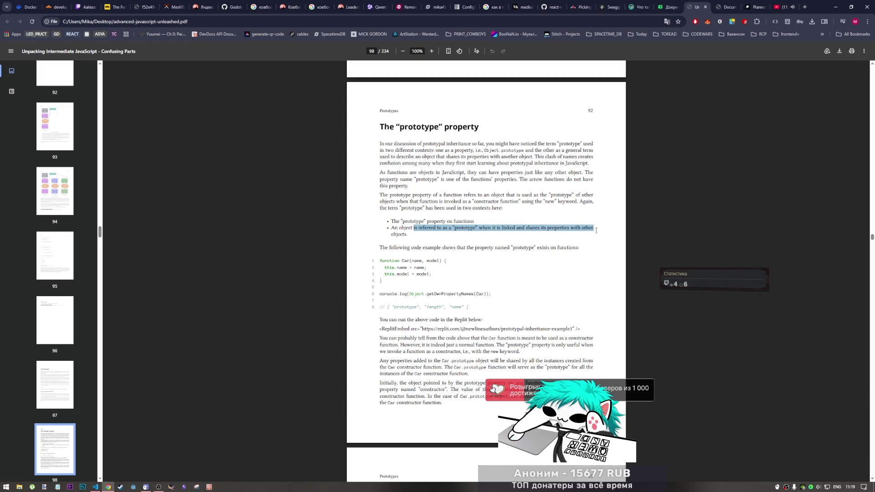
{"action": "left_click_drag", "start_coordinate": [403, 230], "coordinate": [444, 230]}
{"action": "left_click", "coordinate": [436, 237]}
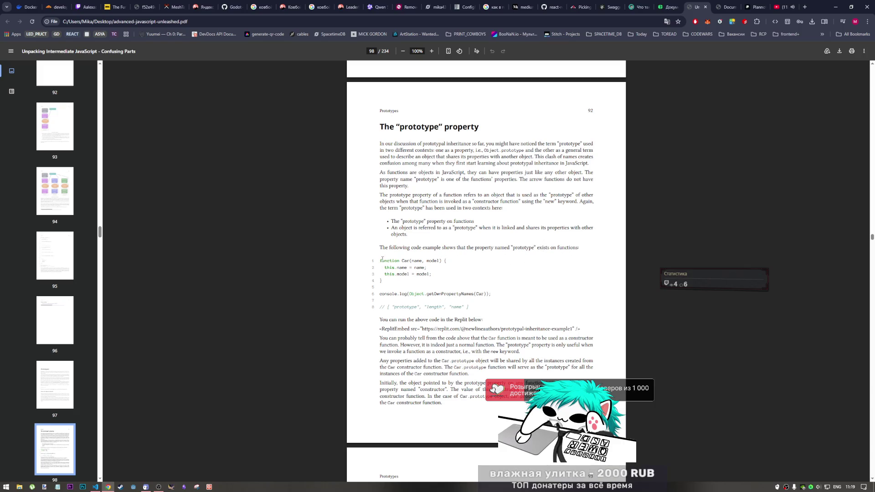
{"action": "left_click_drag", "start_coordinate": [431, 262], "coordinate": [429, 265]}
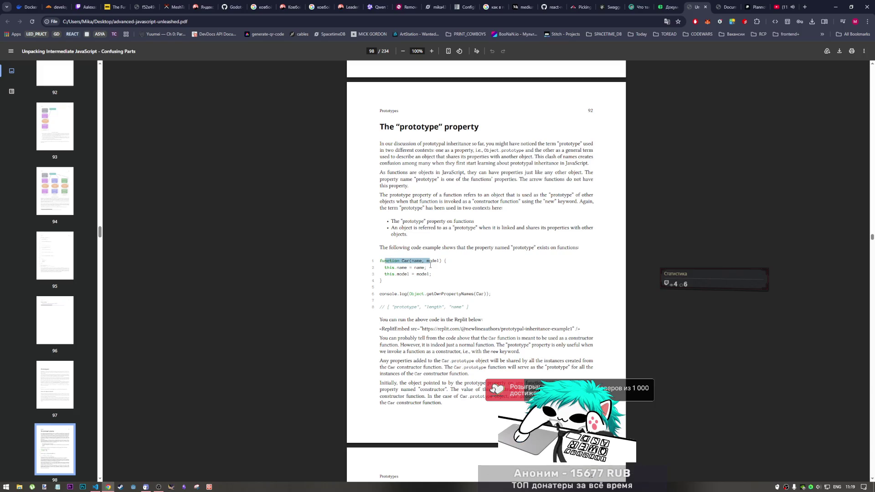
{"action": "left_click", "coordinate": [421, 275]}
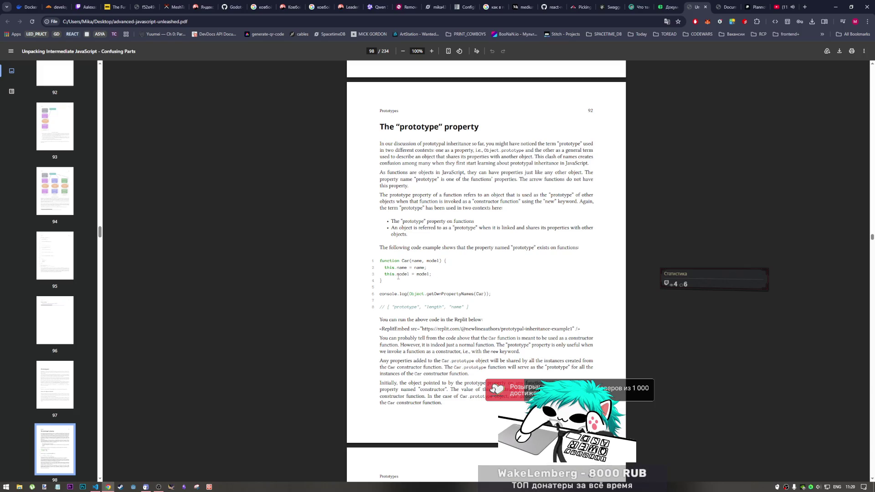
{"action": "mouse_move", "coordinate": [399, 277]}
{"action": "left_mouse_down"}
{"action": "mouse_move", "coordinate": [425, 275]}
{"action": "mouse_move", "coordinate": [400, 275]}
{"action": "left_mouse_up"}
{"action": "left_click", "coordinate": [438, 278]}
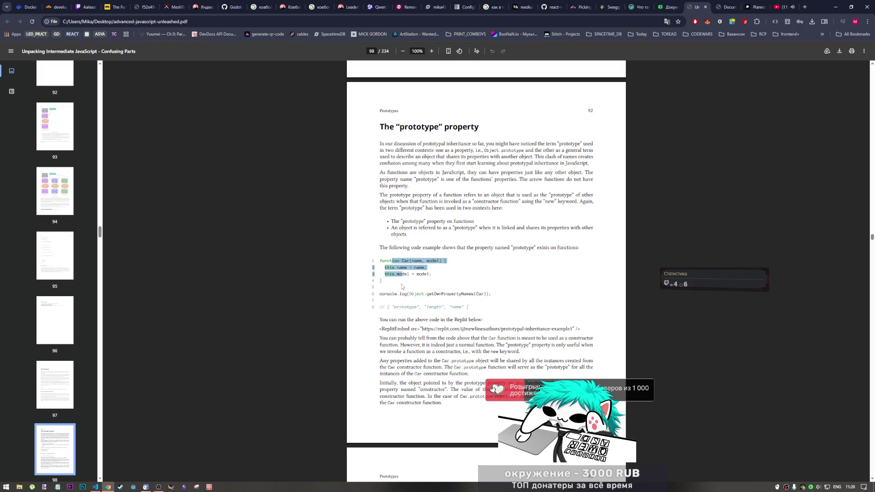
{"action": "left_click", "coordinate": [402, 286]}
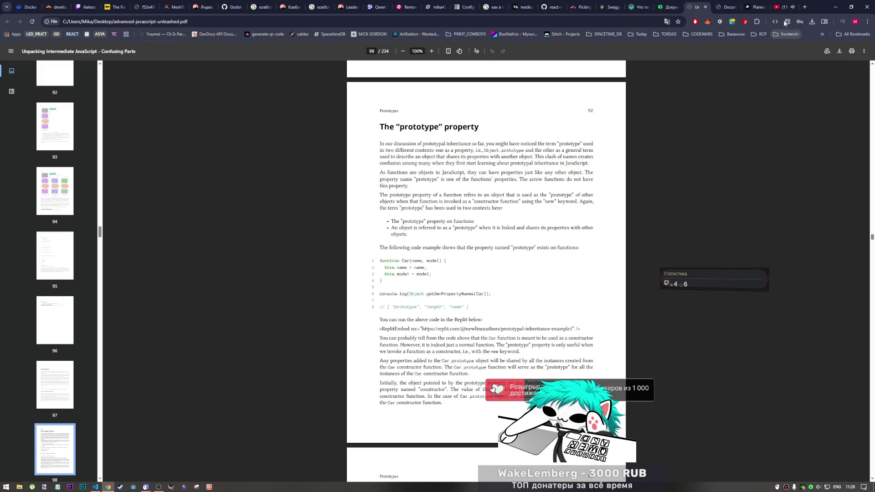
Step: Play the "jazz... but it's SHRIMP" video on YouTube and return to the JavaScript book PDF
{"action": "left_click", "coordinate": [785, 6]}
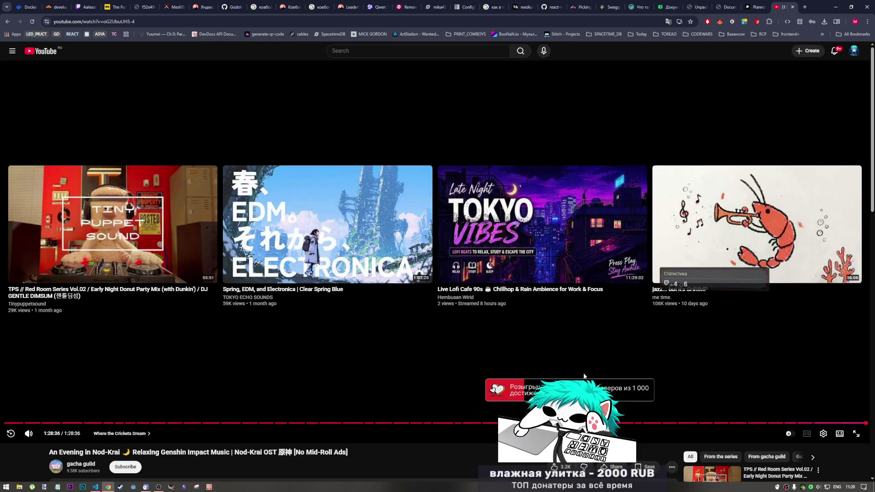
{"action": "scroll", "coordinate": [376, 388], "scroll_direction": "down", "scroll_amount": 1}
{"action": "scroll", "coordinate": [376, 387], "scroll_direction": "down", "scroll_amount": 2}
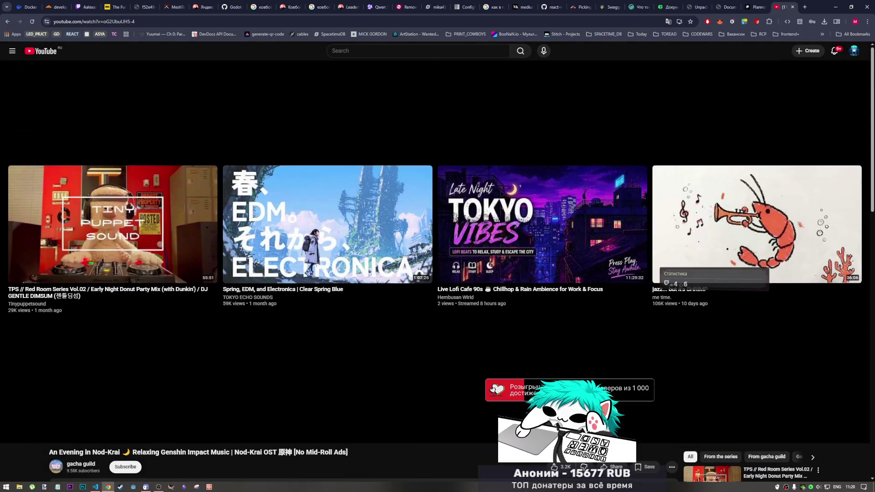
{"action": "scroll", "coordinate": [438, 273], "scroll_direction": "up", "scroll_amount": 3}
{"action": "left_click", "coordinate": [691, 260]}
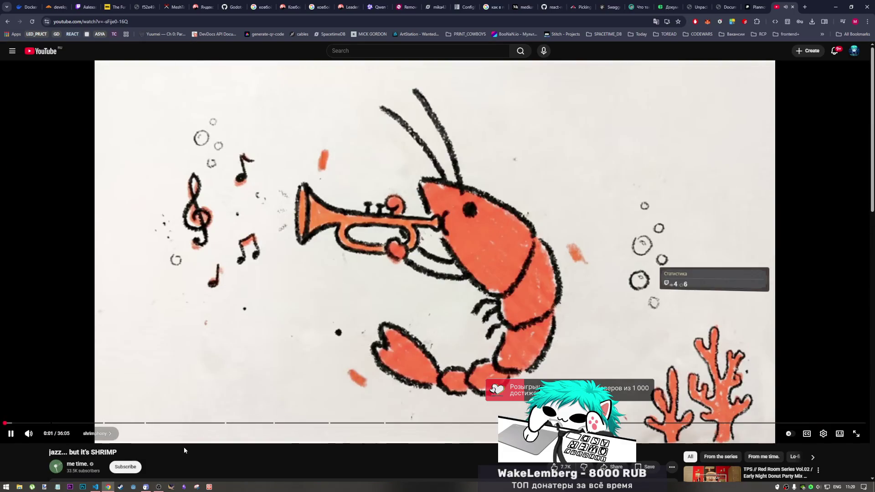
{"action": "left_click", "coordinate": [715, 9]}
{"action": "left_click", "coordinate": [707, 9]}
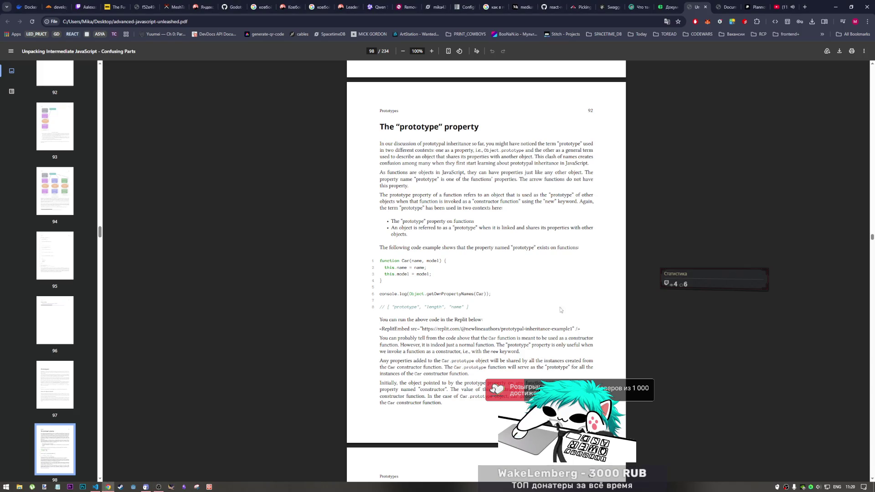
{"action": "scroll", "coordinate": [490, 317], "scroll_direction": "down", "scroll_amount": 1}
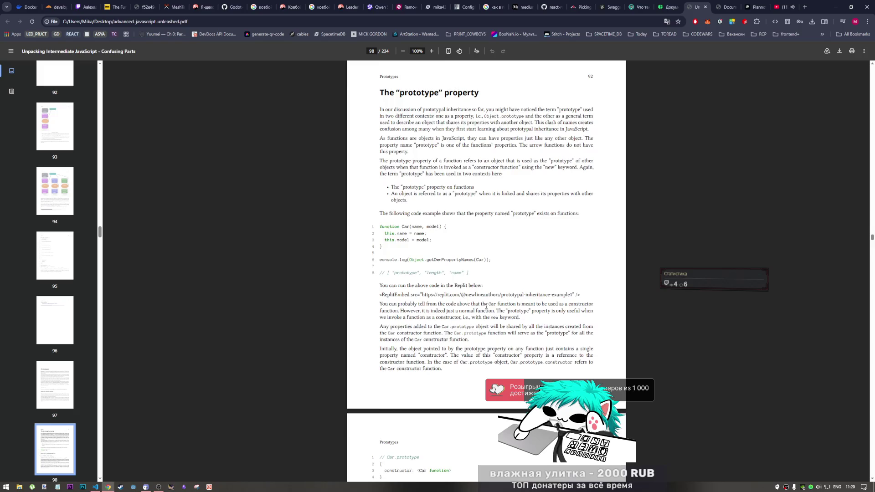
{"action": "scroll", "coordinate": [485, 312], "scroll_direction": "down", "scroll_amount": 1}
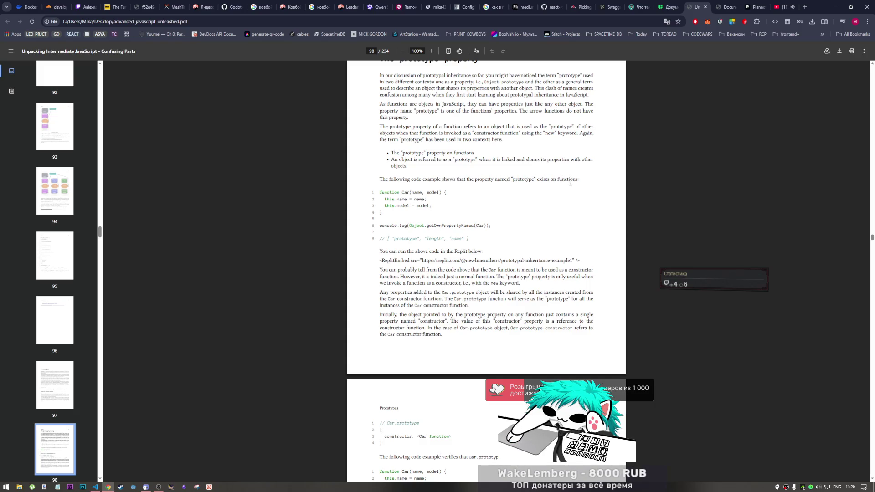
Step: Select the whole Car code example with getOwnPropertyNames(Car) and bring VS Code forward
{"action": "left_click_drag", "start_coordinate": [439, 226], "coordinate": [484, 225]}
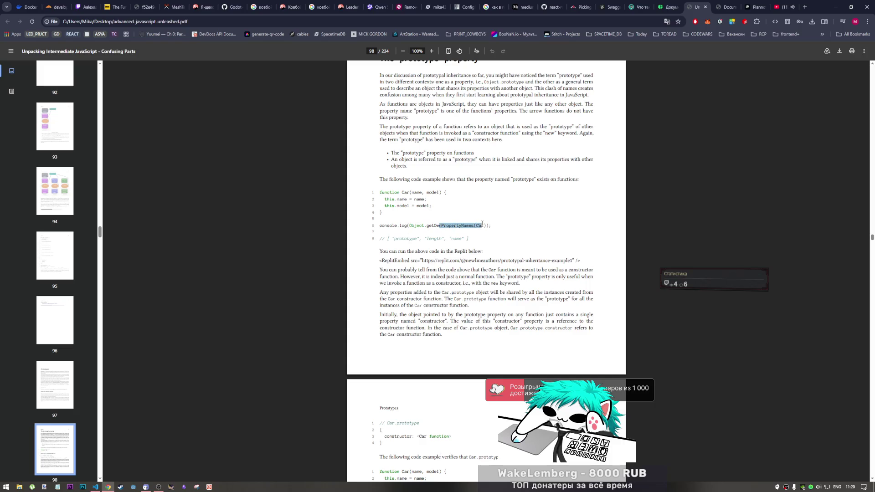
{"action": "left_click_drag", "start_coordinate": [415, 225], "coordinate": [487, 226]}
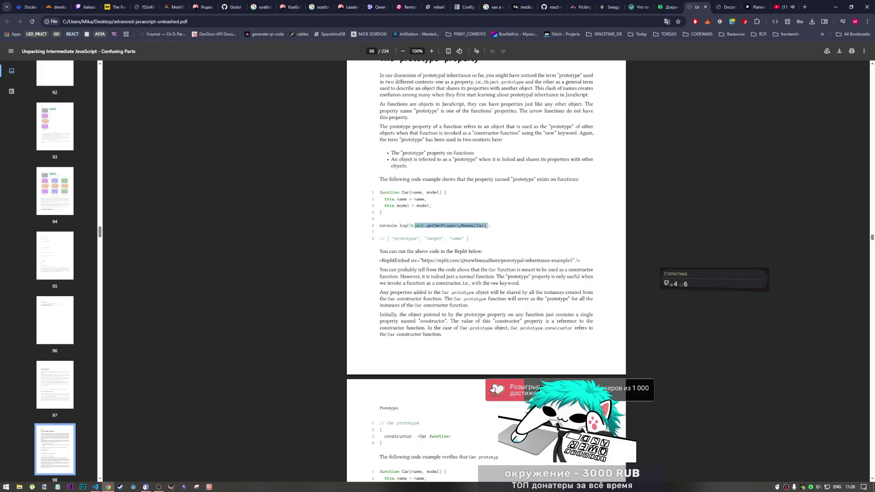
{"action": "left_click", "coordinate": [478, 242]}
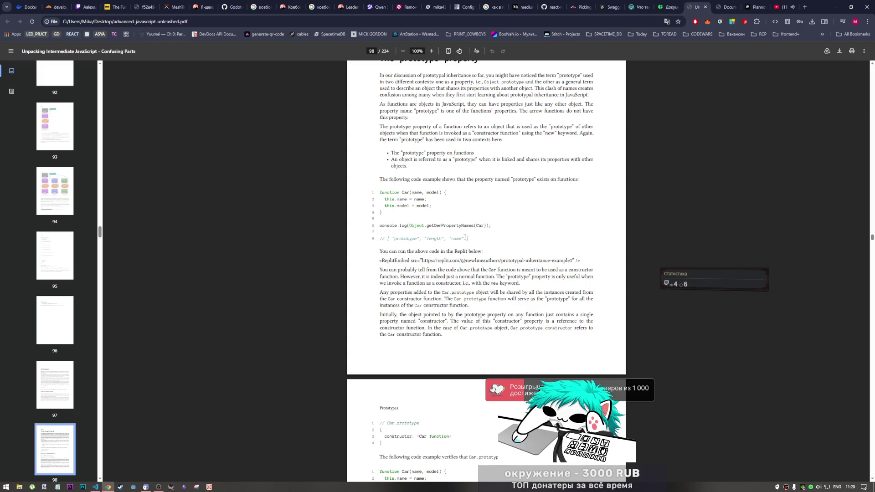
{"action": "left_click_drag", "start_coordinate": [468, 238], "coordinate": [376, 194]}
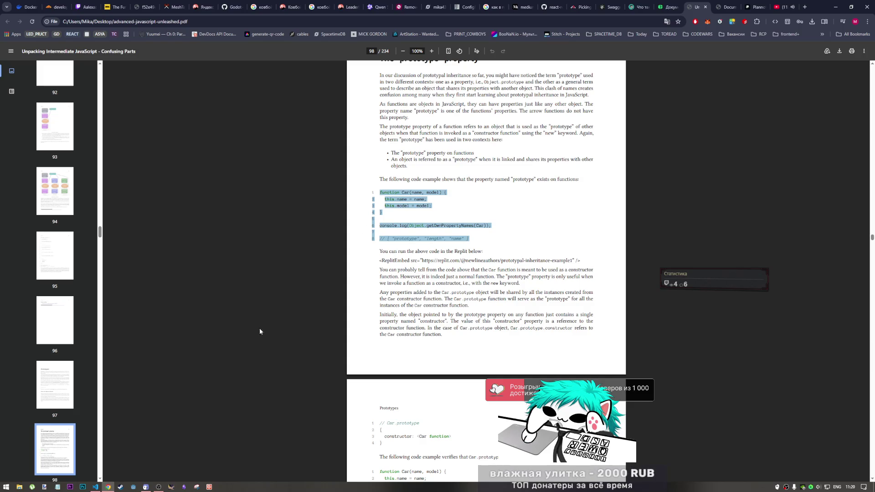
{"action": "left_click", "coordinate": [95, 486]}
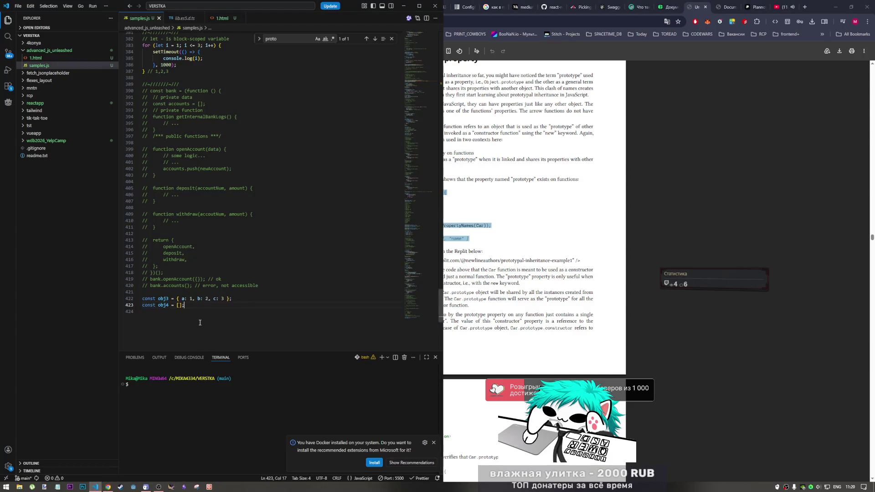
Step: Paste the Car example into samples.js, strip stray line numbers, trailing comment and blank line
{"action": "key", "text": "ctrl+v"}
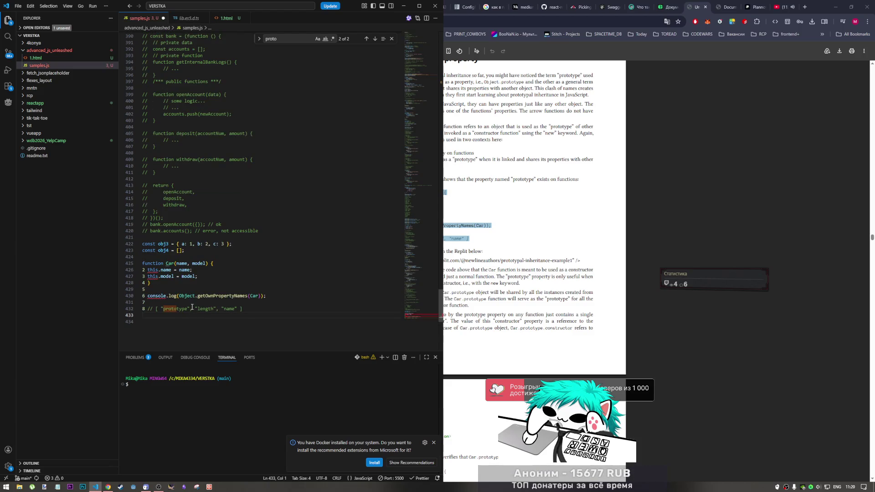
{"action": "left_click_drag", "start_coordinate": [144, 270], "coordinate": [144, 303]}
{"action": "key", "text": "Delete"}
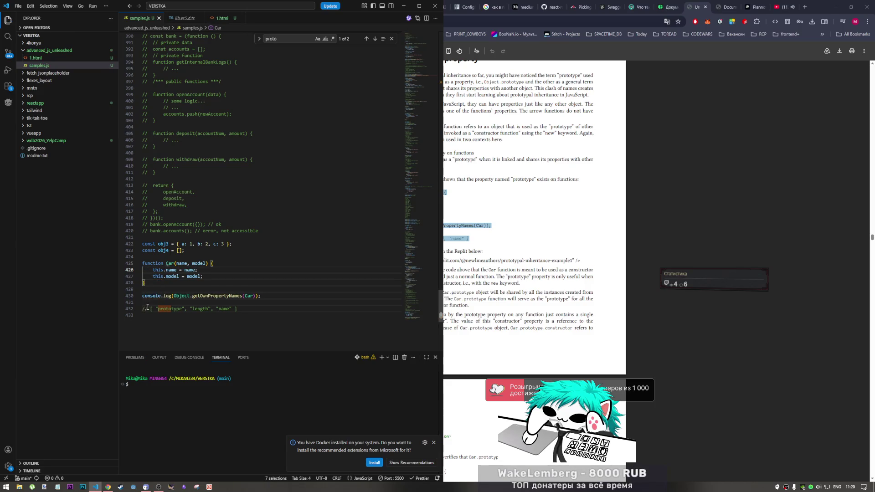
{"action": "left_click", "coordinate": [158, 301]}
{"action": "key", "text": "shift+Down"}
{"action": "key", "text": "shift+End"}
{"action": "key", "text": "BackSpace"}
{"action": "key", "text": "BackSpace"}
{"action": "left_click", "coordinate": [179, 286]}
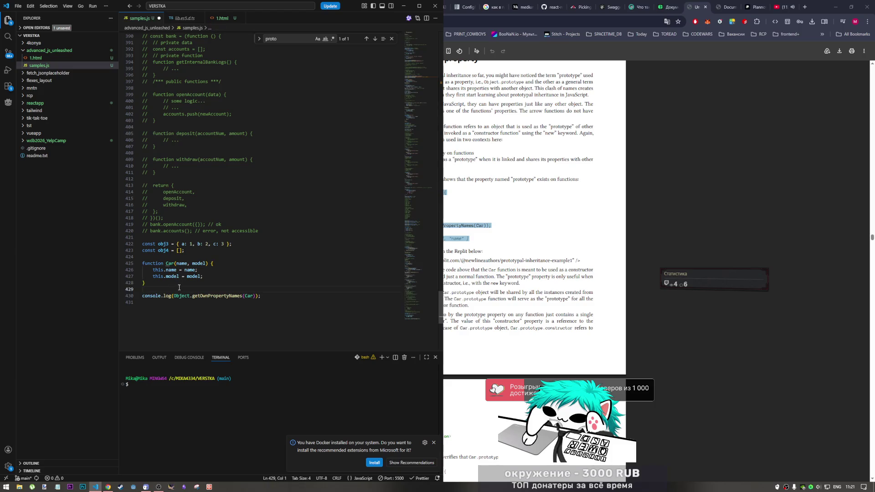
{"action": "key", "text": "Delete"}
Step: Check the running page, then save samples.js so the console reruns it
{"action": "left_click", "coordinate": [726, 6]}
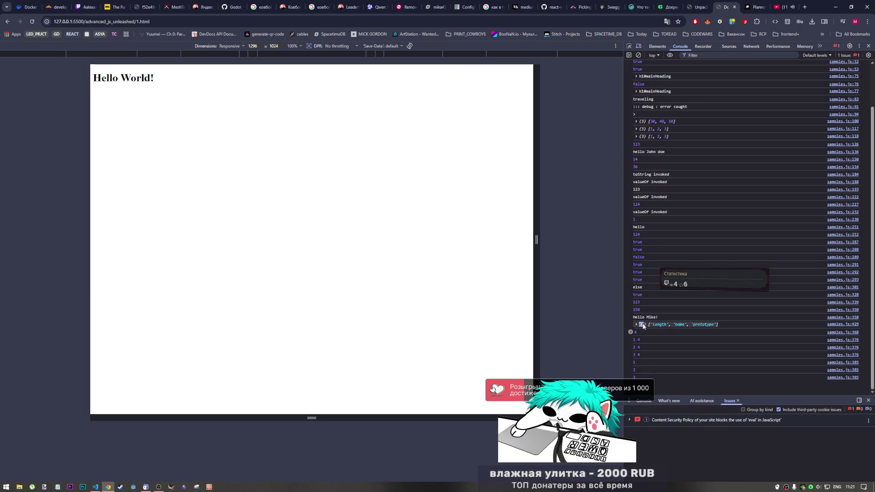
{"action": "left_click", "coordinate": [96, 486]}
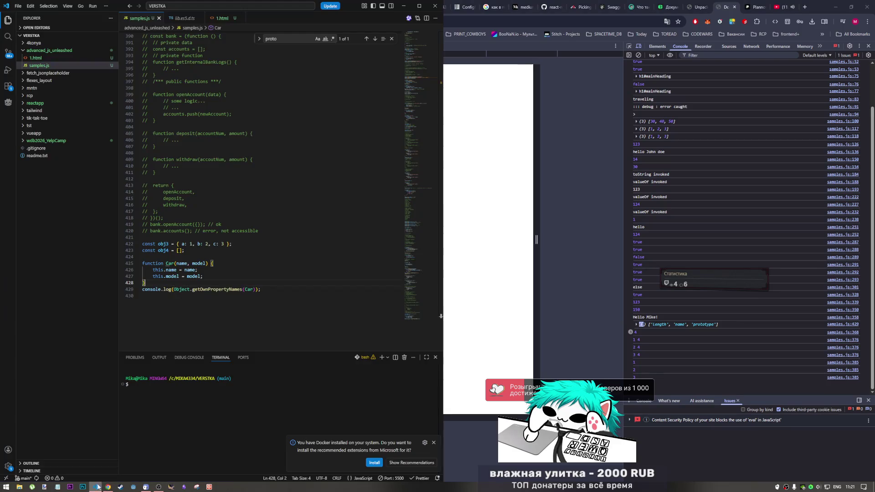
{"action": "scroll", "coordinate": [212, 275], "scroll_direction": "up", "scroll_amount": 3}
{"action": "scroll", "coordinate": [212, 275], "scroll_direction": "up", "scroll_amount": 6}
{"action": "scroll", "coordinate": [212, 275], "scroll_direction": "up", "scroll_amount": 4}
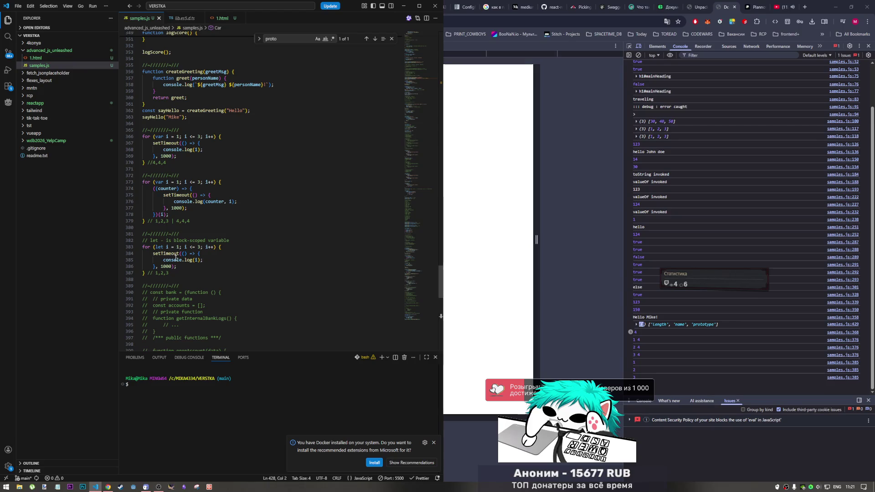
{"action": "scroll", "coordinate": [199, 280], "scroll_direction": "down", "scroll_amount": 4}
{"action": "scroll", "coordinate": [188, 288], "scroll_direction": "down", "scroll_amount": 4}
{"action": "scroll", "coordinate": [188, 288], "scroll_direction": "down", "scroll_amount": 7}
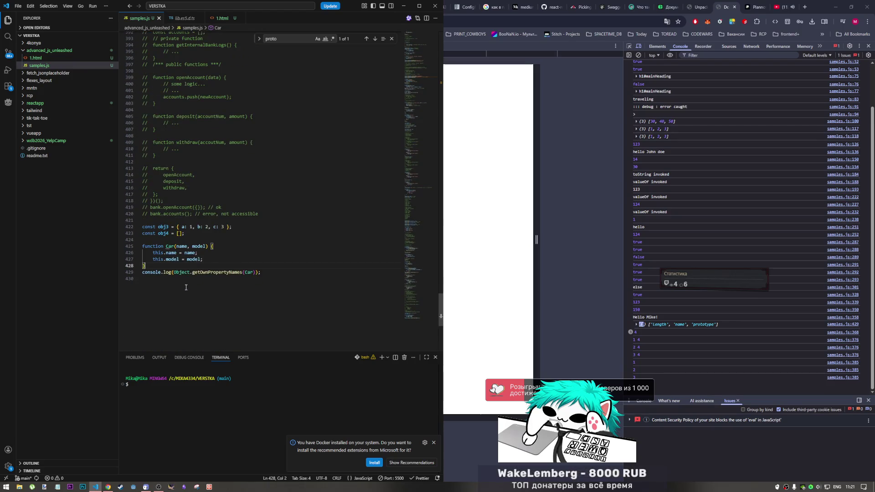
{"action": "key", "text": "Return"}
{"action": "key", "text": "BackSpace"}
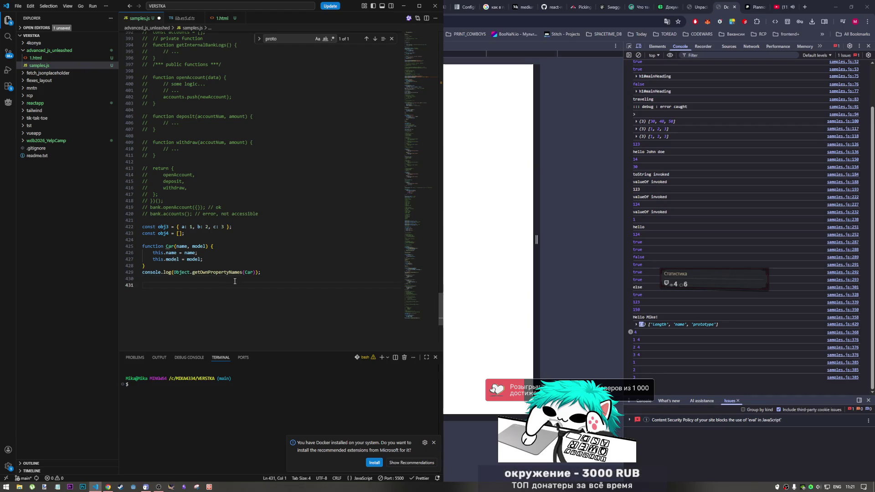
{"action": "key", "text": "ctrl+s"}
{"action": "scroll", "coordinate": [181, 207], "scroll_direction": "up", "scroll_amount": 5}
{"action": "scroll", "coordinate": [181, 207], "scroll_direction": "up", "scroll_amount": 4}
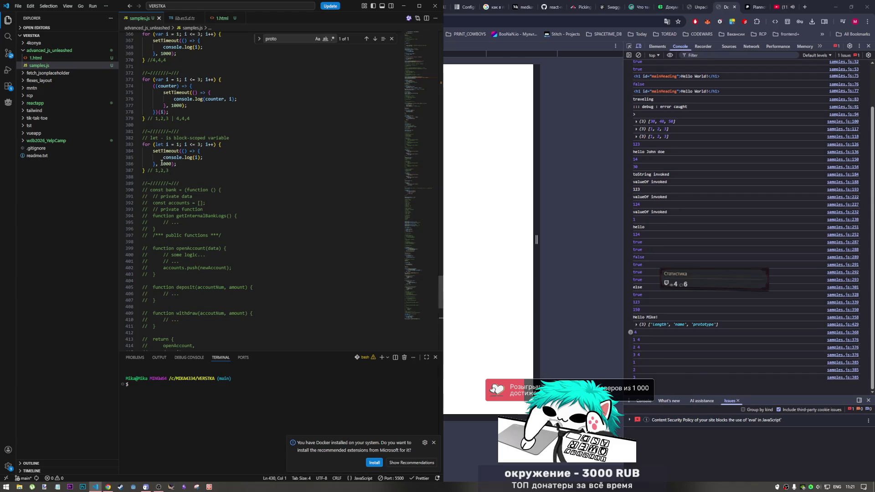
{"action": "left_click_drag", "start_coordinate": [179, 132], "coordinate": [142, 125]}
{"action": "scroll", "coordinate": [147, 205], "scroll_direction": "down", "scroll_amount": 5}
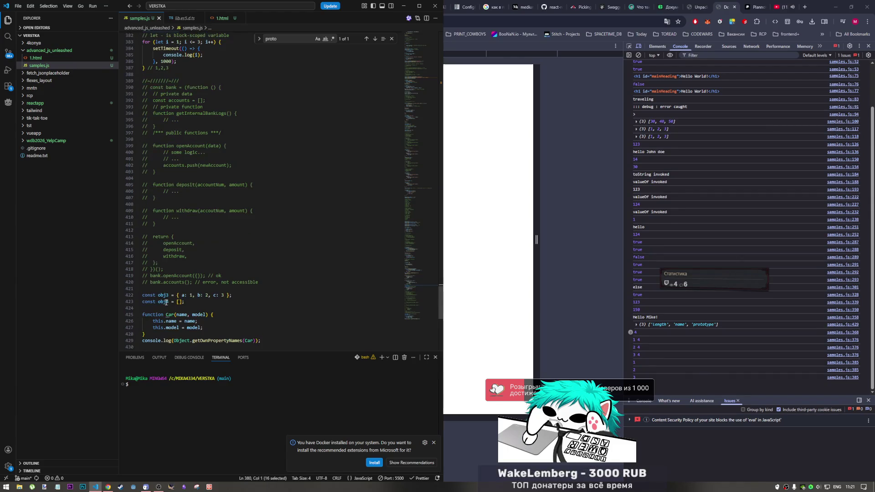
Step: Wrap the example in //~//////~/// separator comments, save, and expand the logged property names array
{"action": "left_click", "coordinate": [149, 289]}
{"action": "key", "text": "Return"}
{"action": "key", "text": "ctrl+v"}
{"action": "scroll", "coordinate": [157, 281], "scroll_direction": "down", "scroll_amount": 4}
{"action": "left_click", "coordinate": [169, 283]}
{"action": "key", "text": "Return"}
{"action": "key", "text": "ctrl+v"}
{"action": "key", "text": "Return"}
{"action": "key", "text": "ctrl+s"}
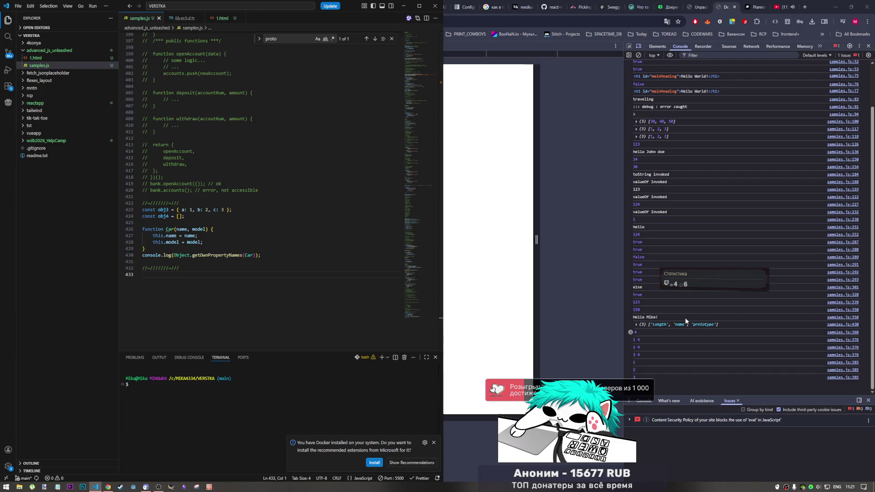
{"action": "left_click", "coordinate": [664, 324]}
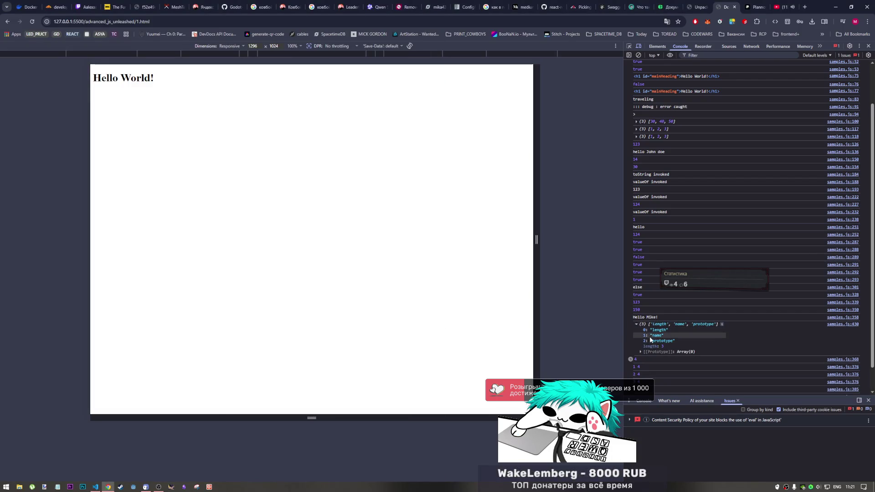
Step: Expand the array's [[Prototype]] Array and Object methods, collapse them, and return to the book
{"action": "left_click", "coordinate": [639, 350]}
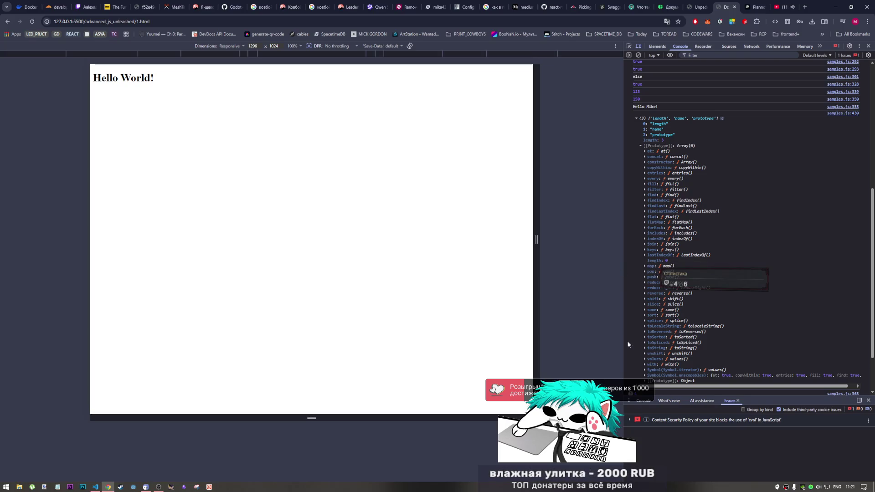
{"action": "left_click", "coordinate": [649, 381]}
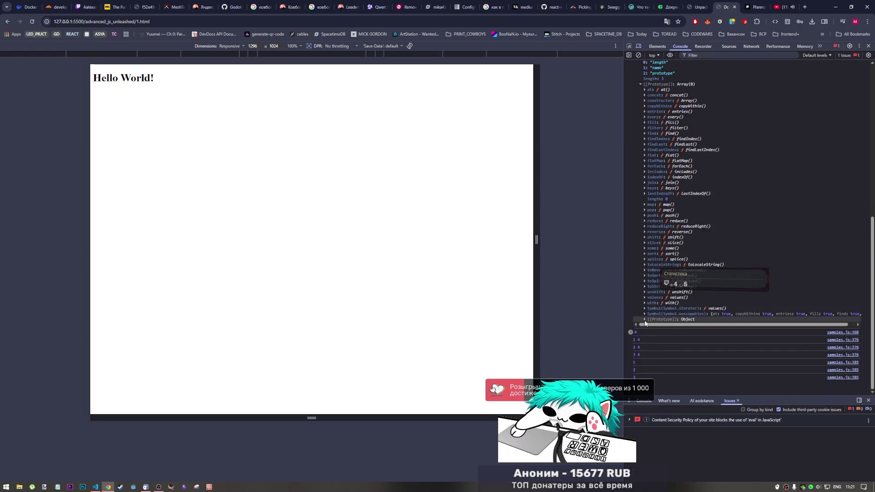
{"action": "scroll", "coordinate": [649, 335], "scroll_direction": "down", "scroll_amount": 2}
{"action": "scroll", "coordinate": [649, 335], "scroll_direction": "up", "scroll_amount": 2}
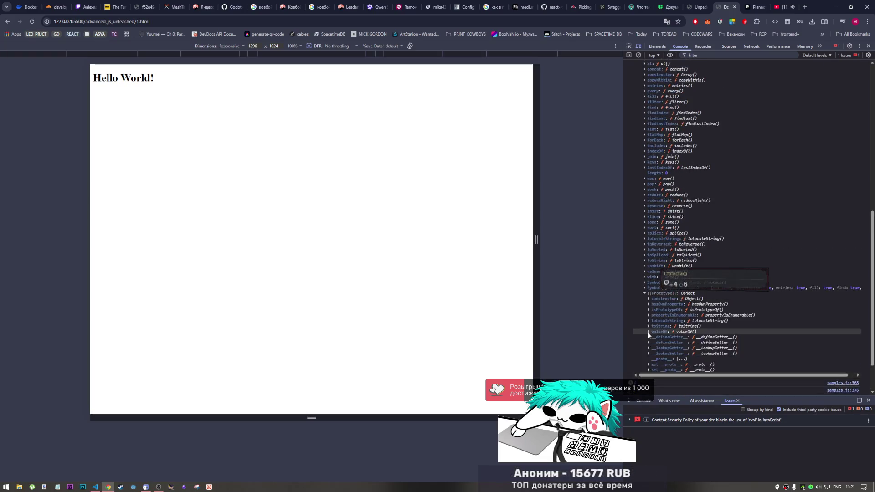
{"action": "scroll", "coordinate": [648, 333], "scroll_direction": "up", "scroll_amount": 2}
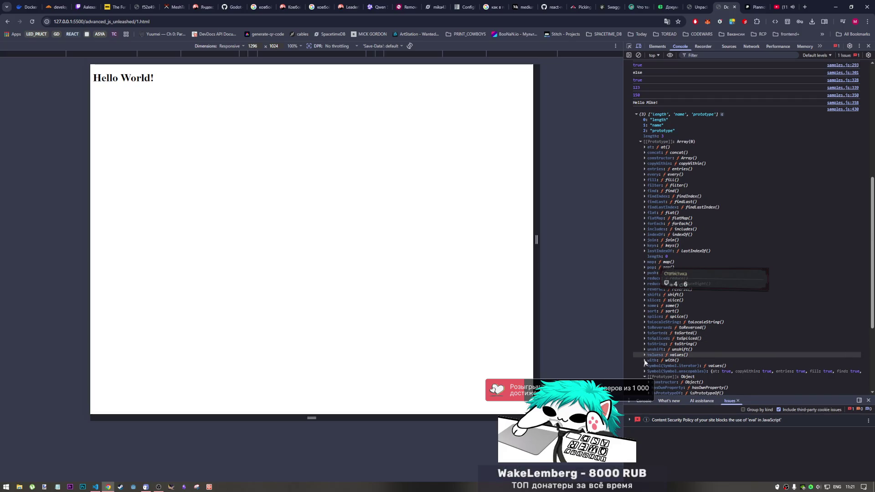
{"action": "left_click", "coordinate": [645, 377]}
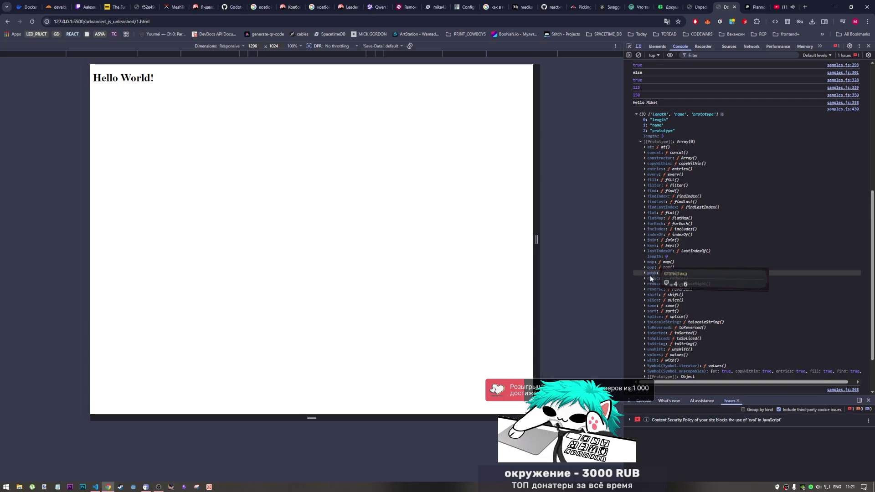
{"action": "scroll", "coordinate": [649, 295], "scroll_direction": "down", "scroll_amount": 2}
{"action": "scroll", "coordinate": [646, 322], "scroll_direction": "up", "scroll_amount": 1}
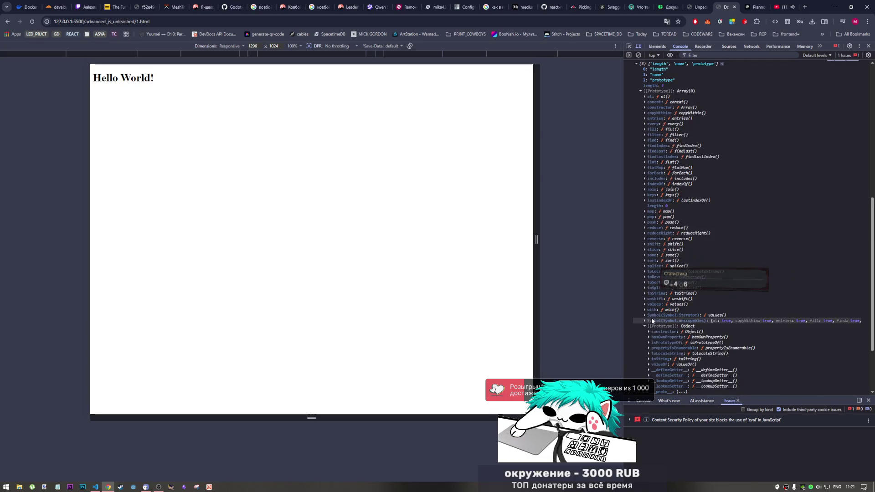
{"action": "scroll", "coordinate": [646, 327], "scroll_direction": "up", "scroll_amount": 2}
{"action": "scroll", "coordinate": [649, 327], "scroll_direction": "up", "scroll_amount": 3}
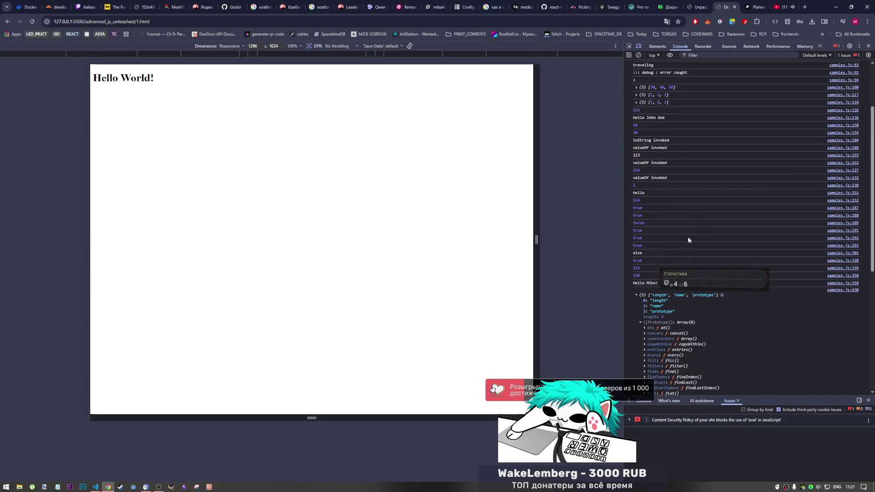
{"action": "left_click", "coordinate": [692, 7]}
Step: Mark a phrase in the Replit text below the Car code example on page 98
{"action": "left_click", "coordinate": [435, 253]}
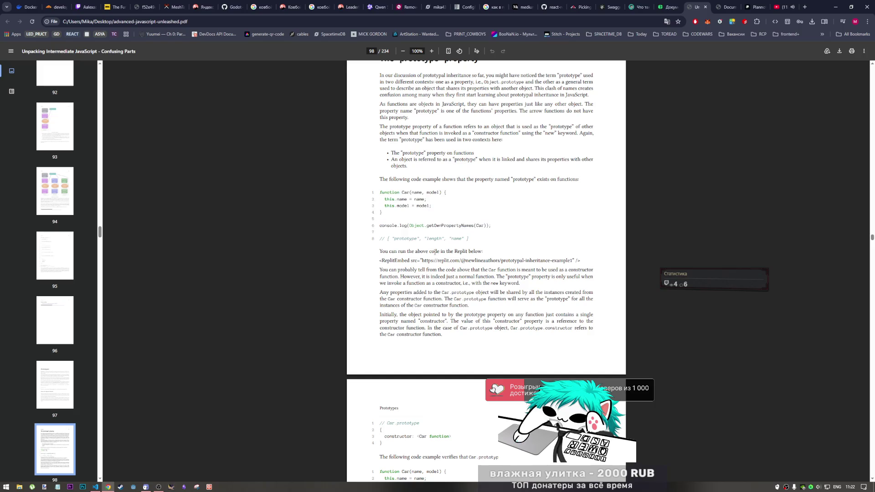
{"action": "left_click_drag", "start_coordinate": [441, 252], "coordinate": [483, 252]}
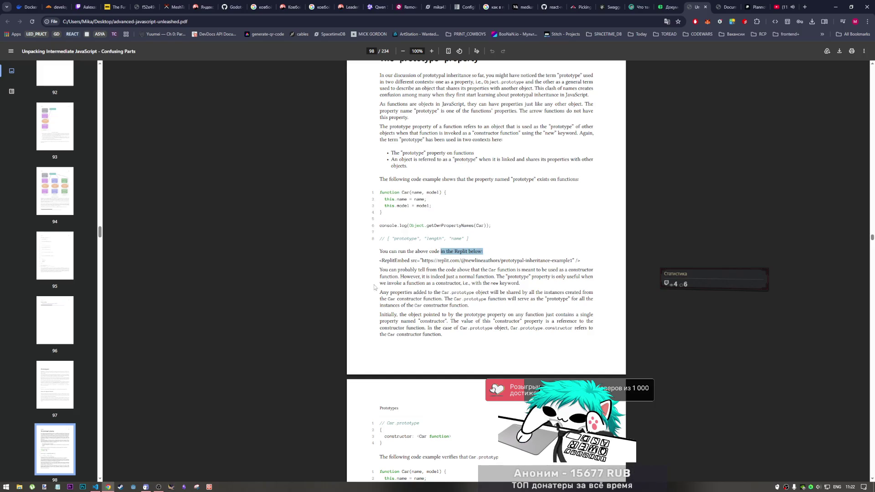
{"action": "left_click_drag", "start_coordinate": [380, 270], "coordinate": [418, 270]}
{"action": "scroll", "coordinate": [462, 288], "scroll_direction": "down", "scroll_amount": 1}
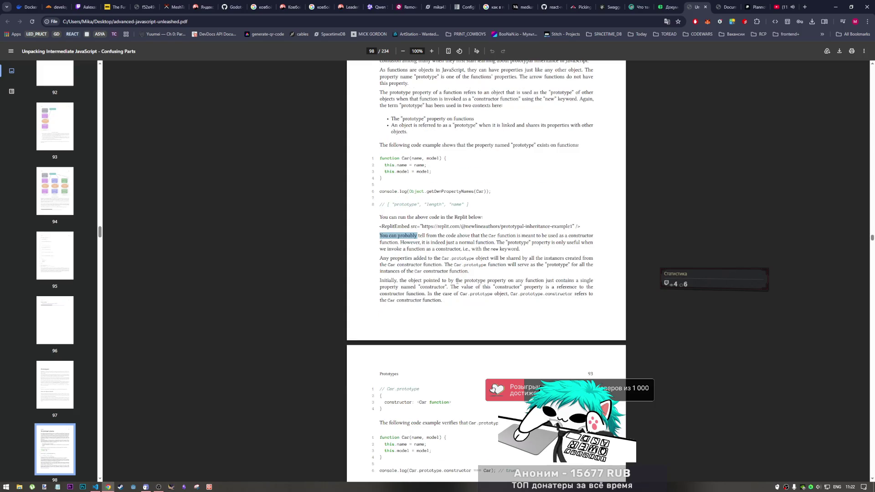